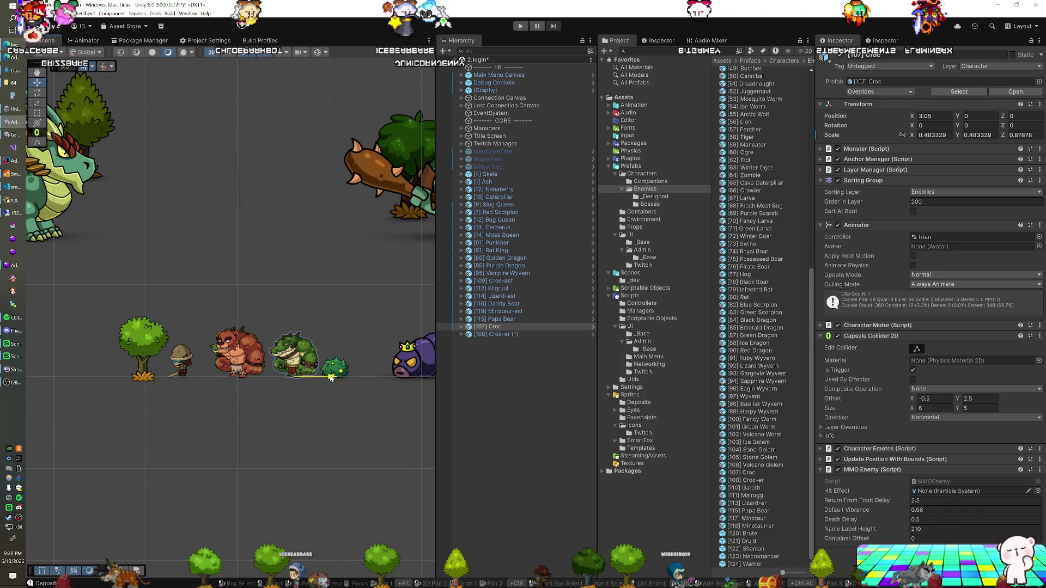
- Shrink the green [107] Croc to about 0.456 scale, then inspect the [91] Ruby Wyvern prefab
{"action": "left_click", "coordinate": [482, 334]}
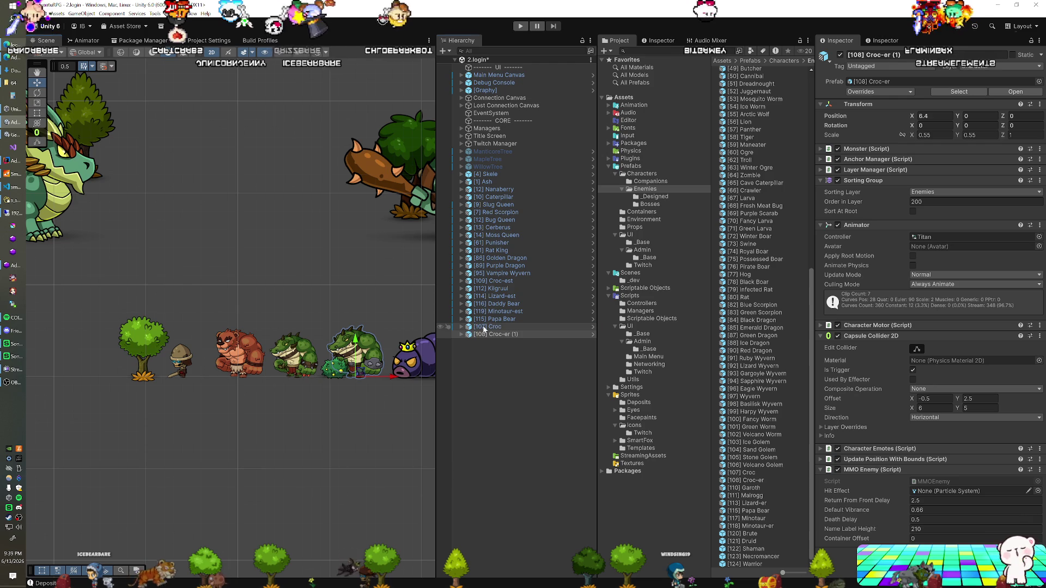
{"action": "left_click", "coordinate": [294, 378]}
{"action": "key", "text": "r"}
{"action": "left_click_drag", "start_coordinate": [295, 378], "coordinate": [292, 380]}
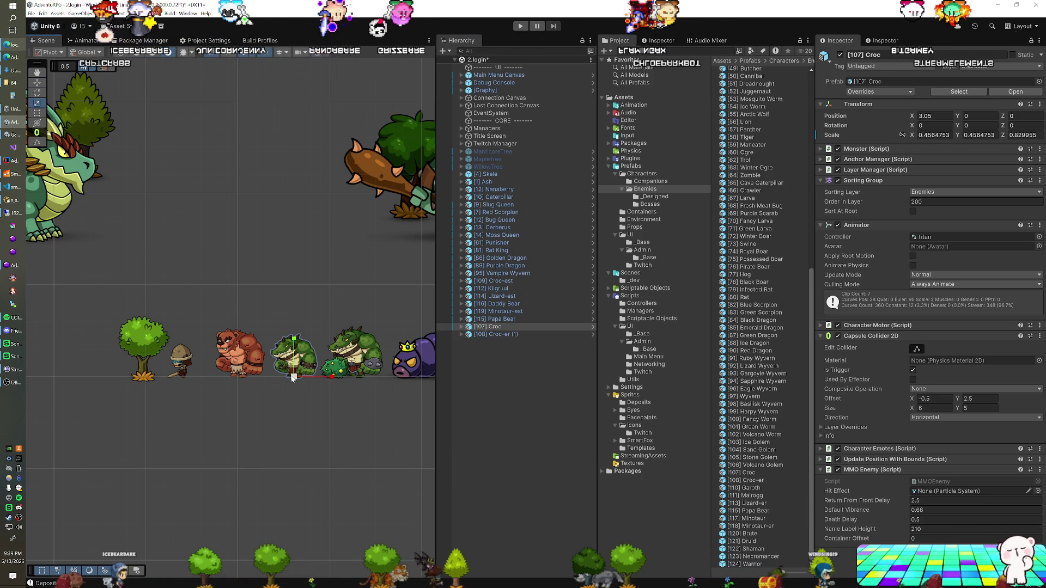
{"action": "left_click", "coordinate": [754, 358]}
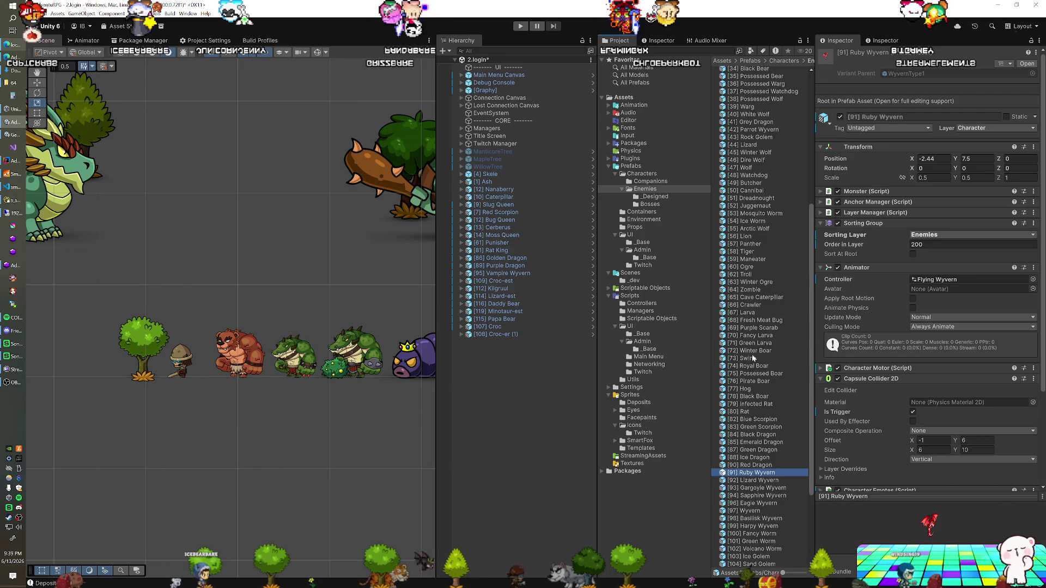
- Select the [44] Lizard, [107] Croc and [117] Minotaur prefabs together
{"action": "scroll", "coordinate": [752, 355], "scroll_direction": "up", "scroll_amount": 15}
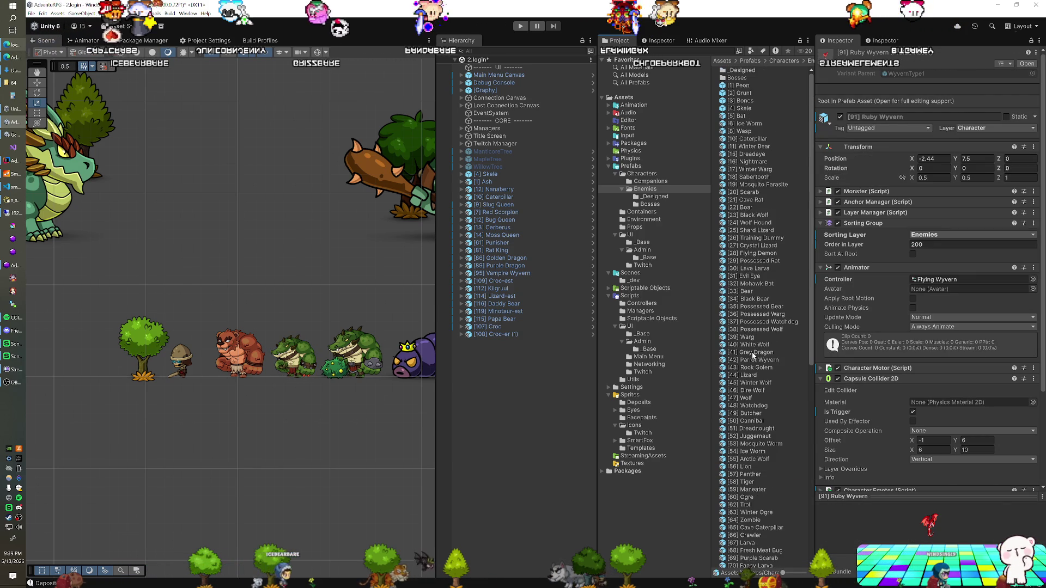
{"action": "scroll", "coordinate": [753, 353], "scroll_direction": "down", "scroll_amount": 3}
{"action": "scroll", "coordinate": [753, 356], "scroll_direction": "down", "scroll_amount": 8}
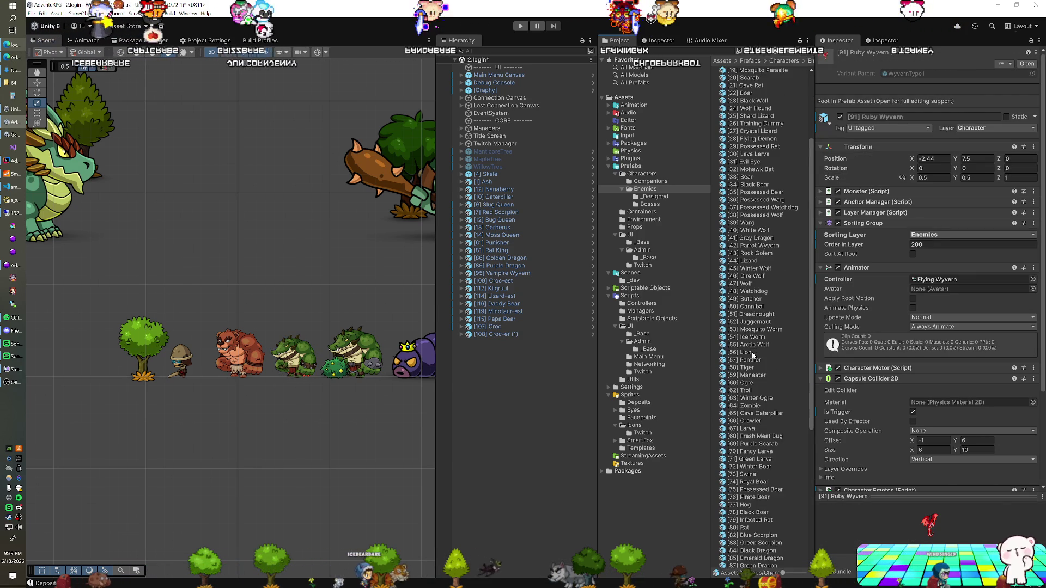
{"action": "scroll", "coordinate": [754, 356], "scroll_direction": "down", "scroll_amount": 3}
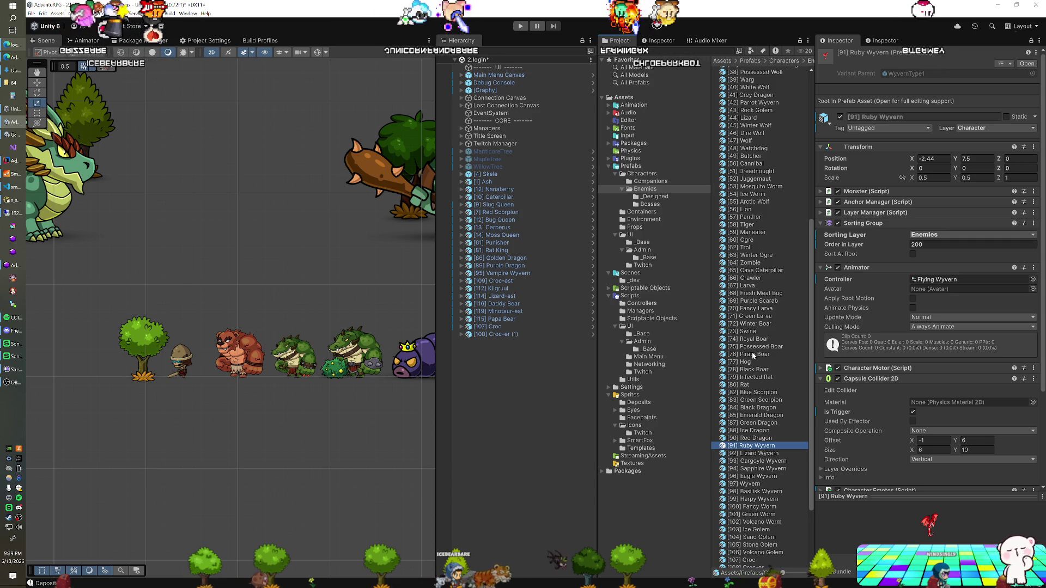
{"action": "scroll", "coordinate": [754, 356], "scroll_direction": "down", "scroll_amount": 5}
{"action": "scroll", "coordinate": [754, 354], "scroll_direction": "up", "scroll_amount": 10}
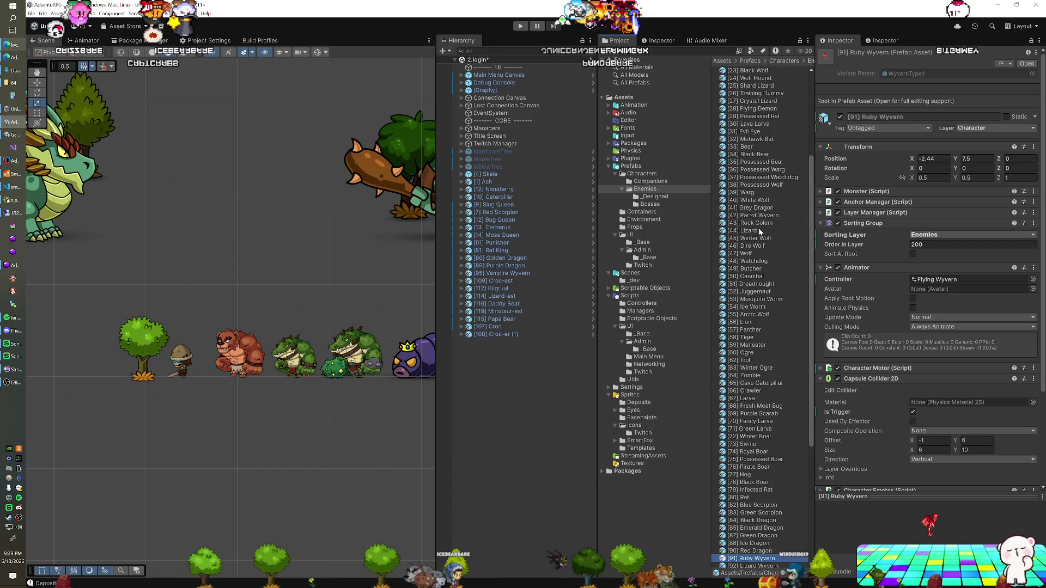
{"action": "left_click", "coordinate": [747, 231]}
{"action": "scroll", "coordinate": [757, 273], "scroll_direction": "down", "scroll_amount": 10}
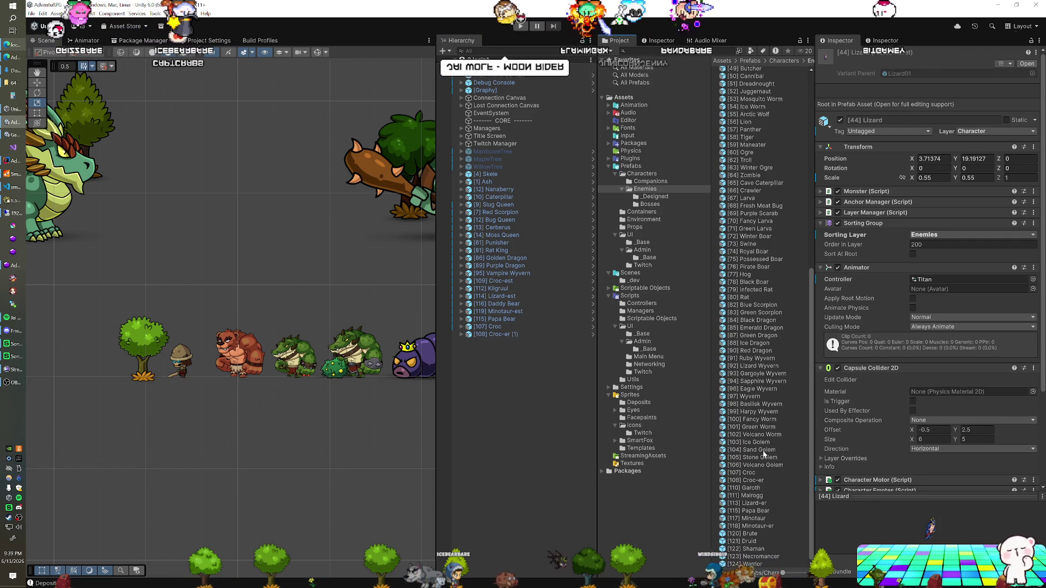
{"action": "left_click", "coordinate": [758, 473], "text": "ctrl"}
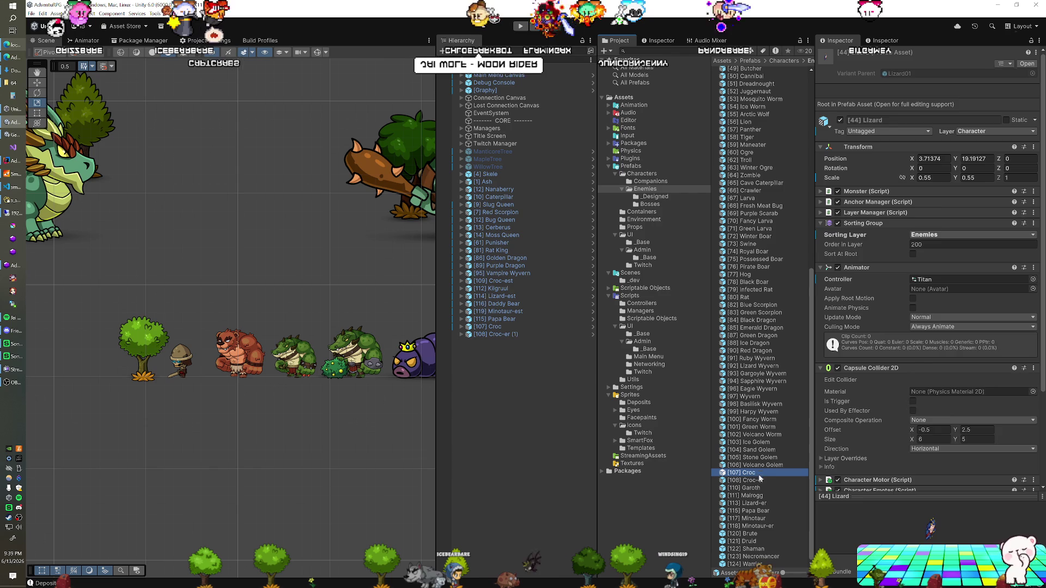
{"action": "left_click", "coordinate": [758, 519], "text": "ctrl"}
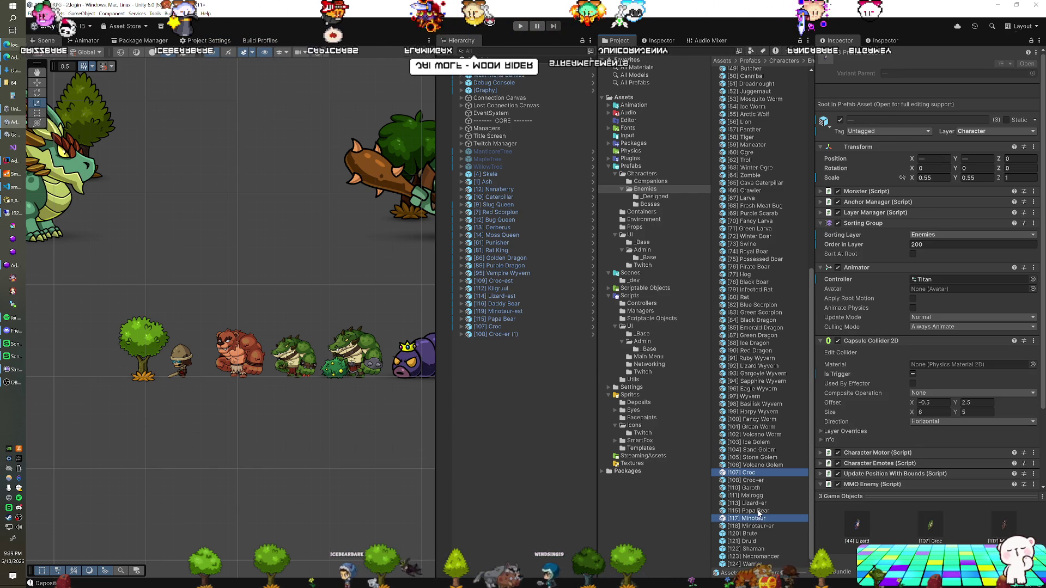
- Set their shared Transform Scale X and Y to 0.45
{"action": "left_click", "coordinate": [933, 178]}
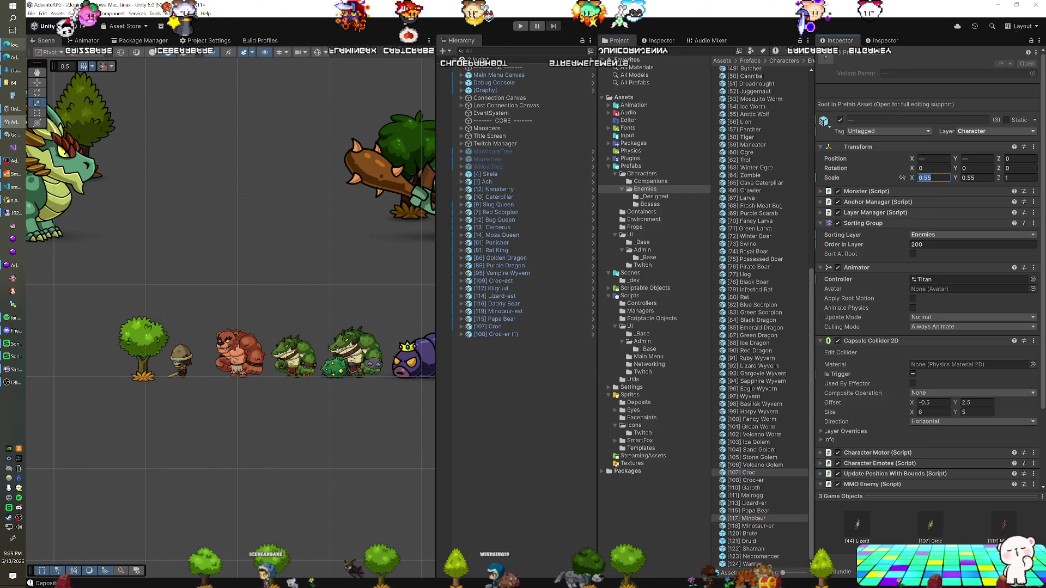
{"action": "type", "text": "0.45"}
{"action": "key", "text": "Tab"}
{"action": "type", "text": "0.45"}
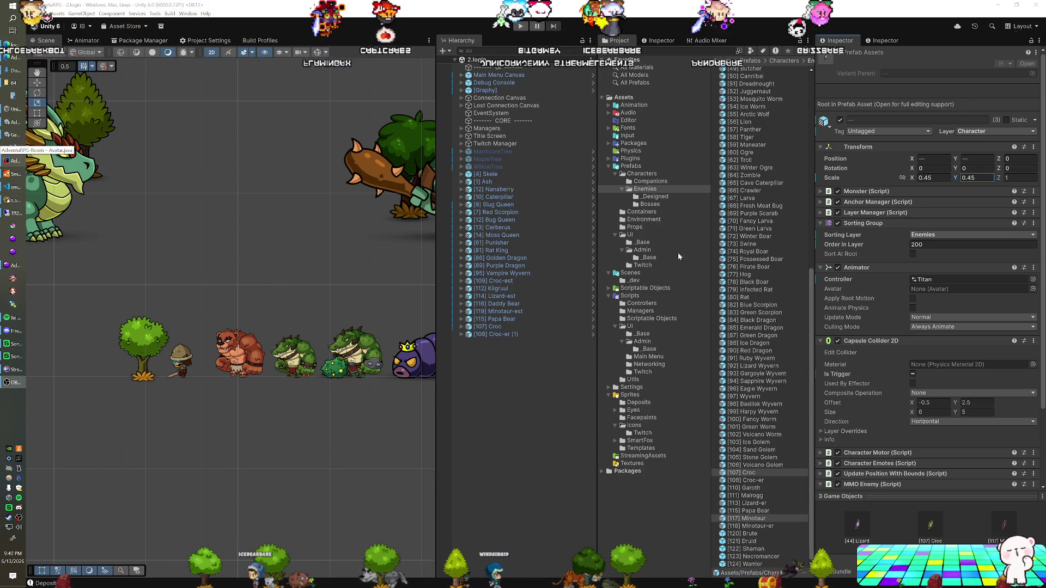
- Select the nine wyvern prefabs, Ruby through Harpy plus Parrot, and place them in the scene
{"action": "left_click", "coordinate": [756, 359]}
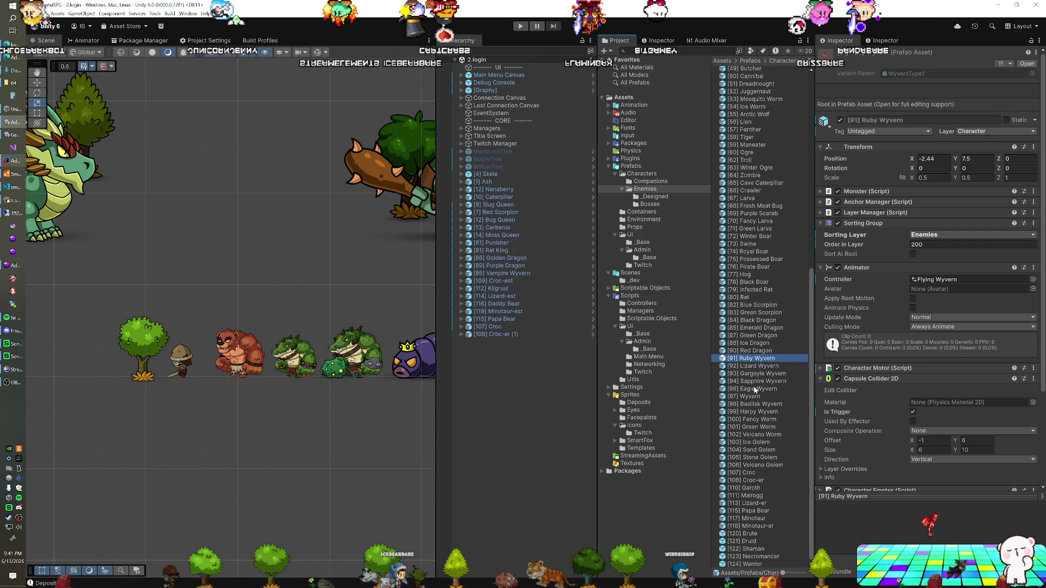
{"action": "left_click", "coordinate": [762, 413], "text": "shift"}
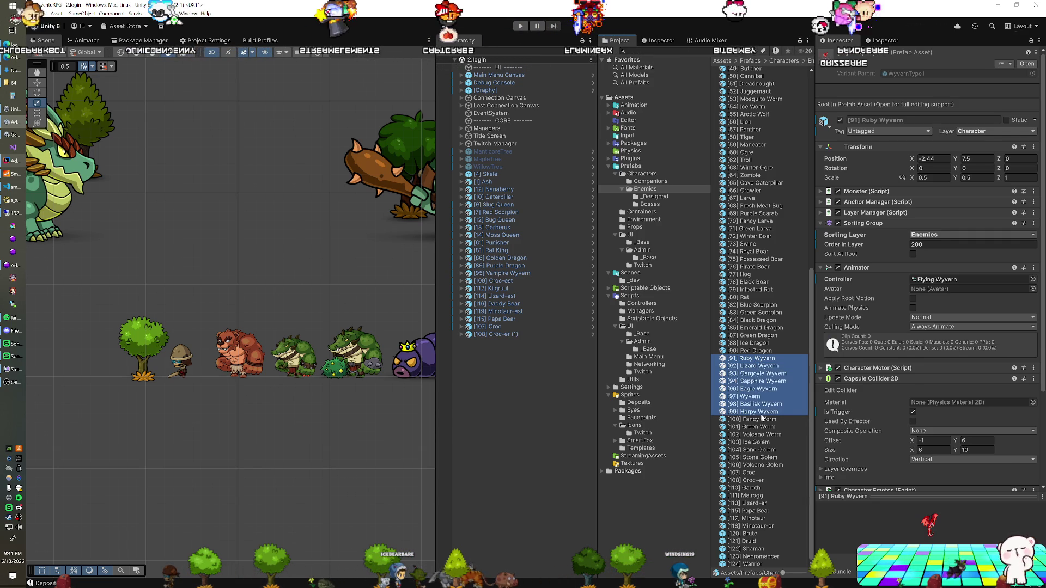
{"action": "key", "text": "ctrl+f"}
{"action": "type", "text": "t:prefab"}
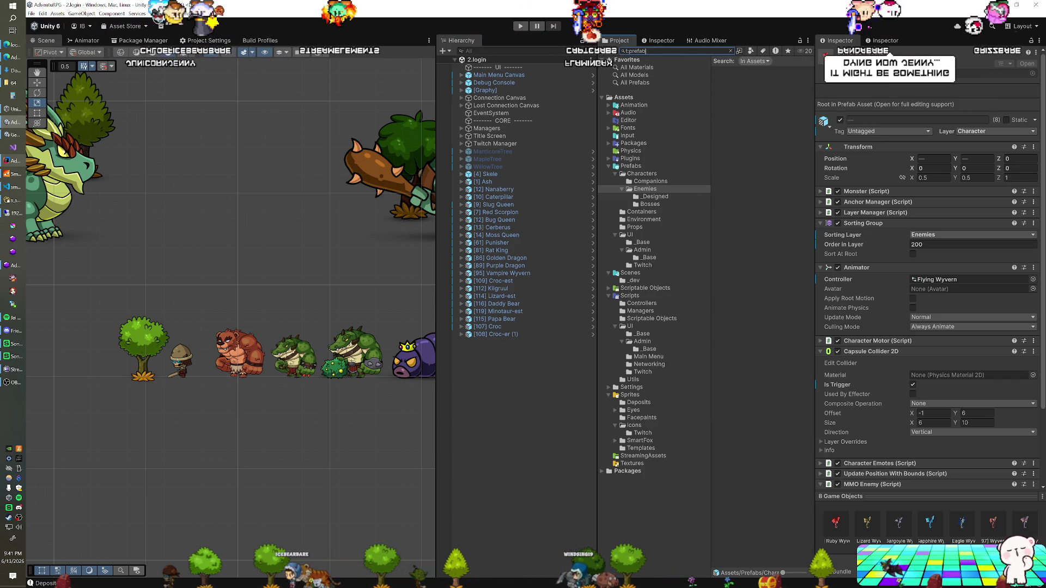
{"action": "type", "text": " wyvern"}
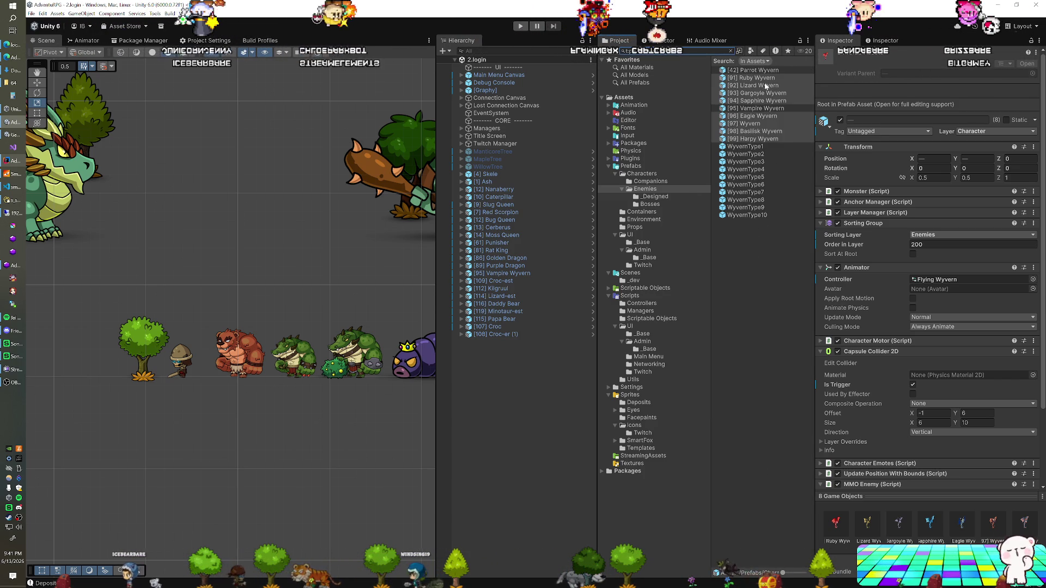
{"action": "left_click", "coordinate": [752, 70], "text": "ctrl"}
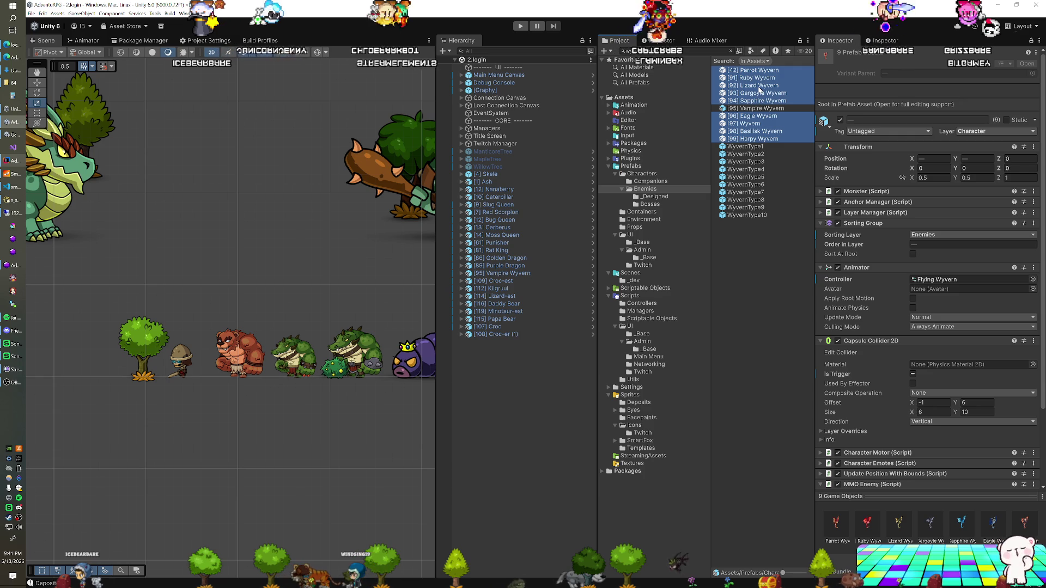
{"action": "left_click_drag", "start_coordinate": [760, 90], "coordinate": [502, 367]}
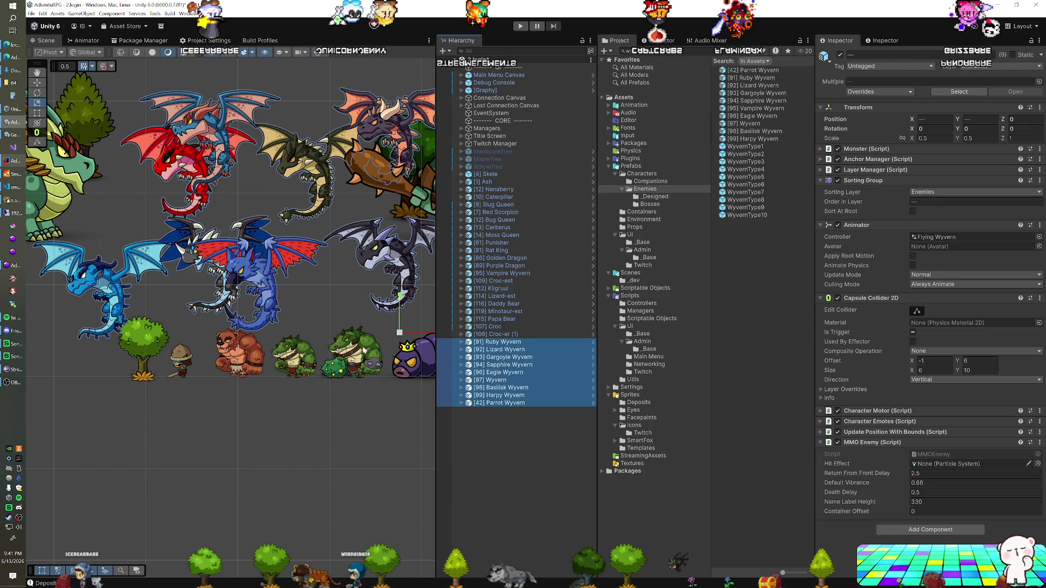
- Move the placed wyverns to position X 0, Y 0 and shrink them together
{"action": "scroll", "coordinate": [294, 352], "scroll_direction": "down", "scroll_amount": 1}
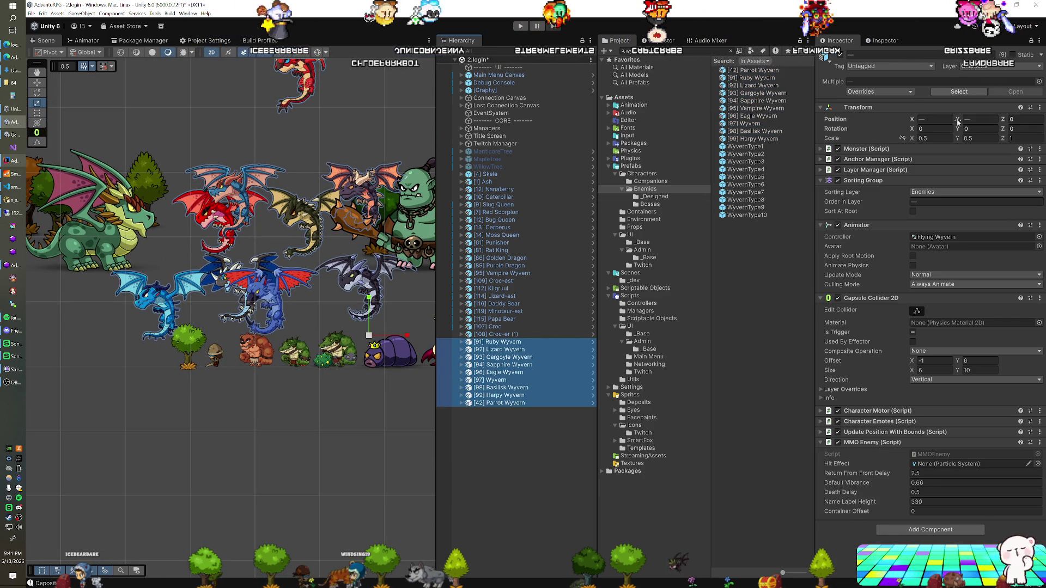
{"action": "left_click", "coordinate": [935, 119]}
{"action": "type", "text": "0"}
{"action": "key", "text": "Tab"}
{"action": "type", "text": "0"}
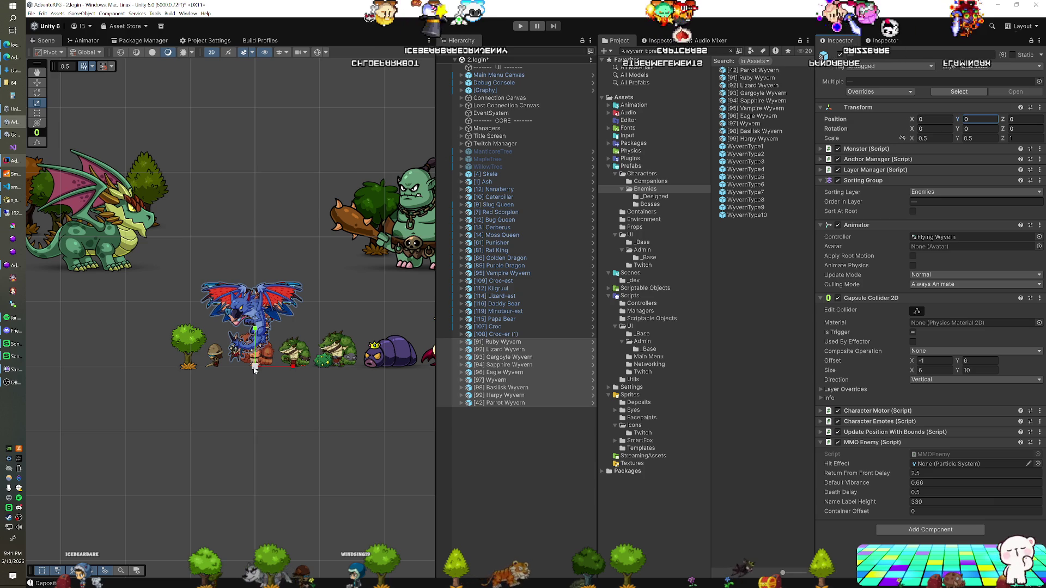
{"action": "left_click_drag", "start_coordinate": [257, 370], "coordinate": [241, 376]}
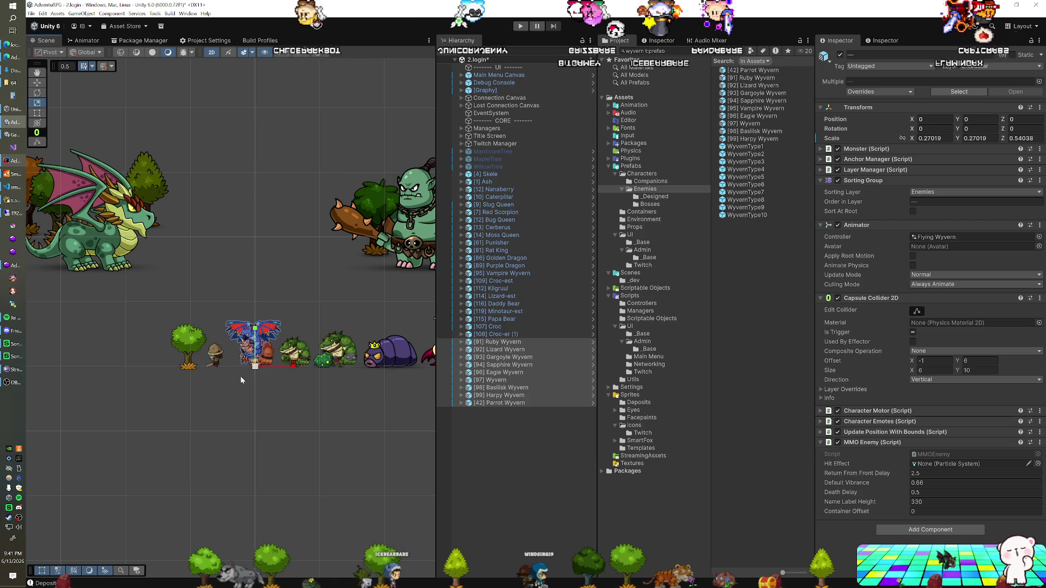
- Select the wyvern prefab assets, leaving out Vampire Wyvern, and set their scale to 0.27
{"action": "left_click", "coordinate": [754, 138]}
{"action": "left_click", "coordinate": [755, 70], "text": "shift"}
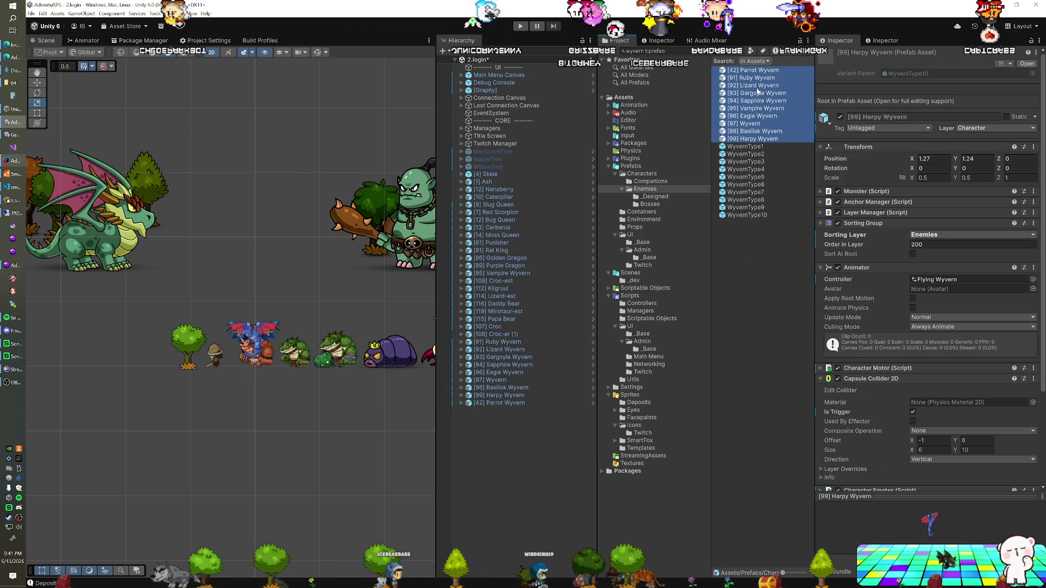
{"action": "left_click", "coordinate": [761, 108], "text": "ctrl"}
{"action": "left_click", "coordinate": [933, 177]}
{"action": "type", "text": "0.27"}
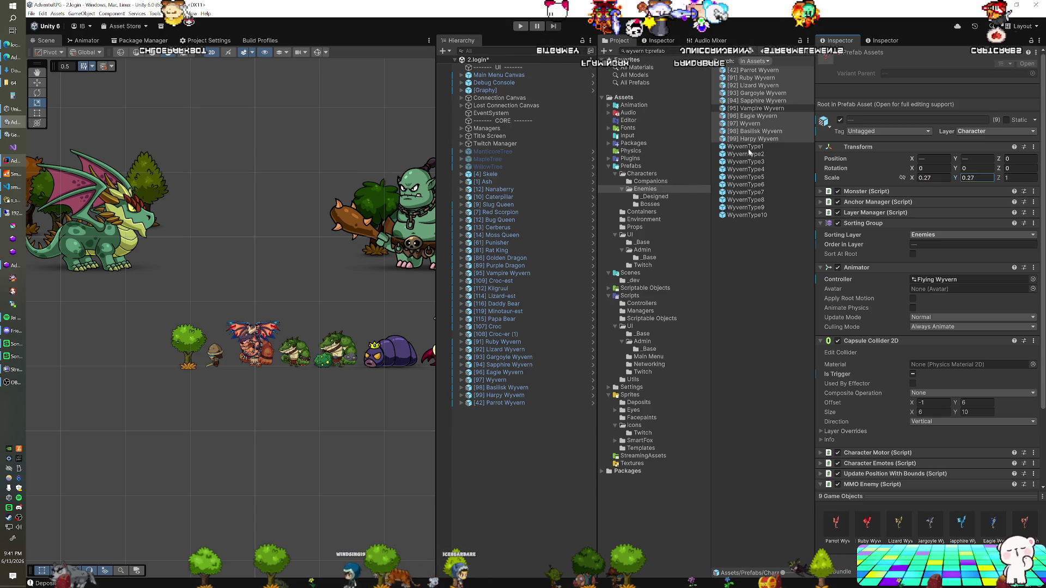
- Search for 'dragon' prefabs and place the dragons, minus Purple and Golden, into the scene
{"action": "left_click", "coordinate": [671, 51]}
{"action": "type", "text": "dread"}
{"action": "key", "text": "BackSpace"}
{"action": "key", "text": "BackSpace"}
{"action": "key", "text": "BackSpace"}
{"action": "type", "text": "agon"}
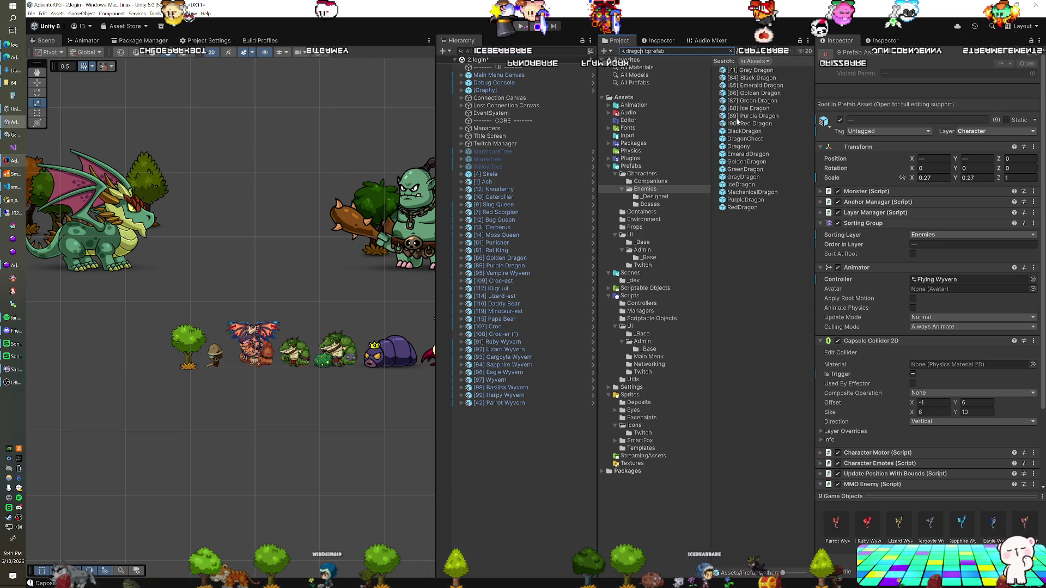
{"action": "left_click", "coordinate": [749, 123]}
{"action": "left_click", "coordinate": [749, 70], "text": "shift"}
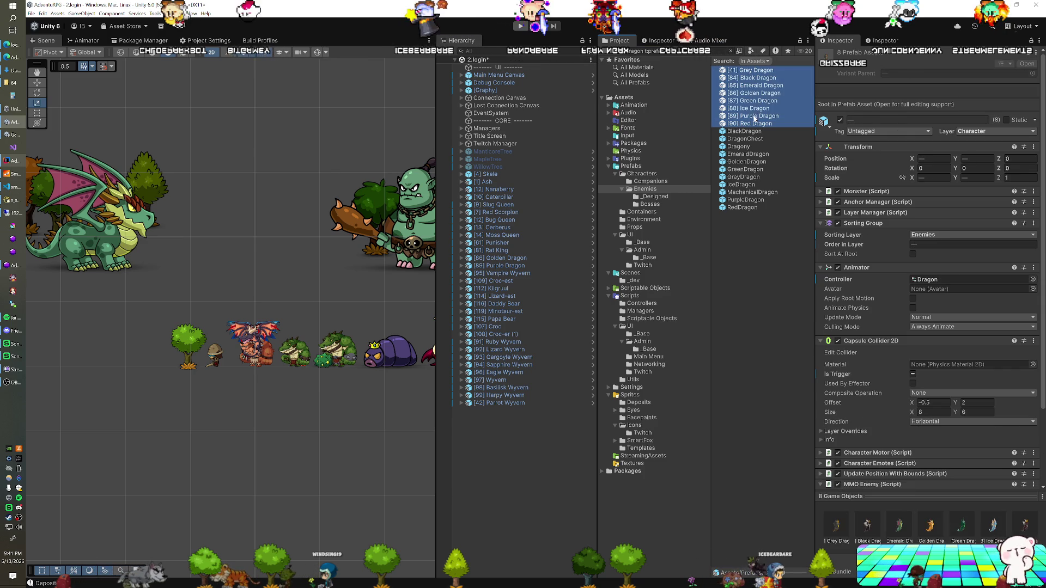
{"action": "left_click", "coordinate": [755, 117], "text": "ctrl"}
{"action": "left_click", "coordinate": [758, 93], "text": "ctrl"}
{"action": "mouse_move", "coordinate": [749, 82]}
{"action": "left_mouse_down"}
{"action": "mouse_move", "coordinate": [496, 421]}
{"action": "mouse_move", "coordinate": [491, 413]}
{"action": "left_mouse_up"}
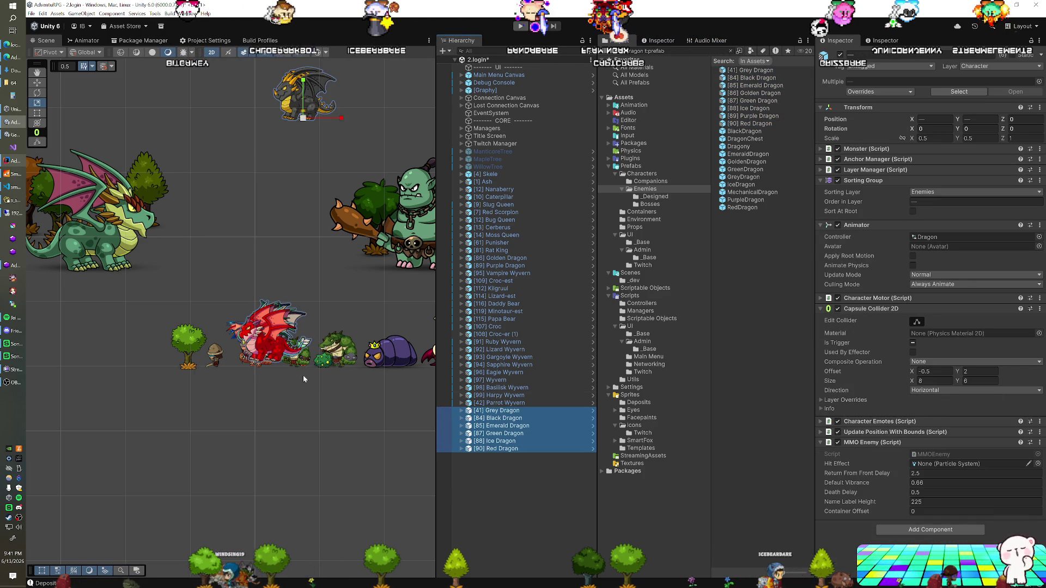
- Set the dragons' X position to 0 and test-resize the red dragon to about two-thirds size
{"action": "scroll", "coordinate": [303, 380], "scroll_direction": "up", "scroll_amount": 2}
{"action": "left_click", "coordinate": [945, 120]}
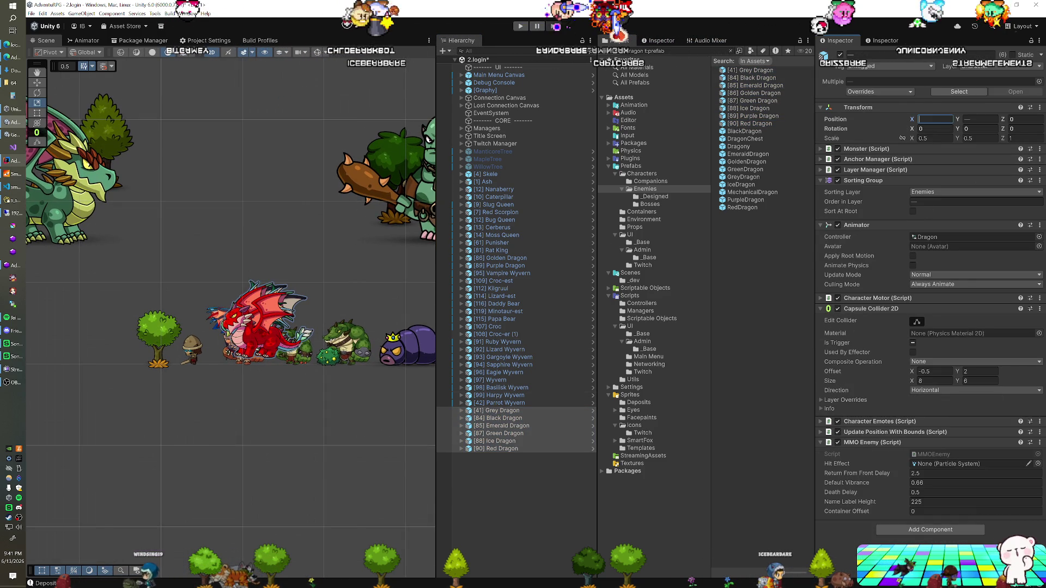
{"action": "type", "text": "0"}
{"action": "key", "text": "Tab"}
{"action": "type", "text": "0"}
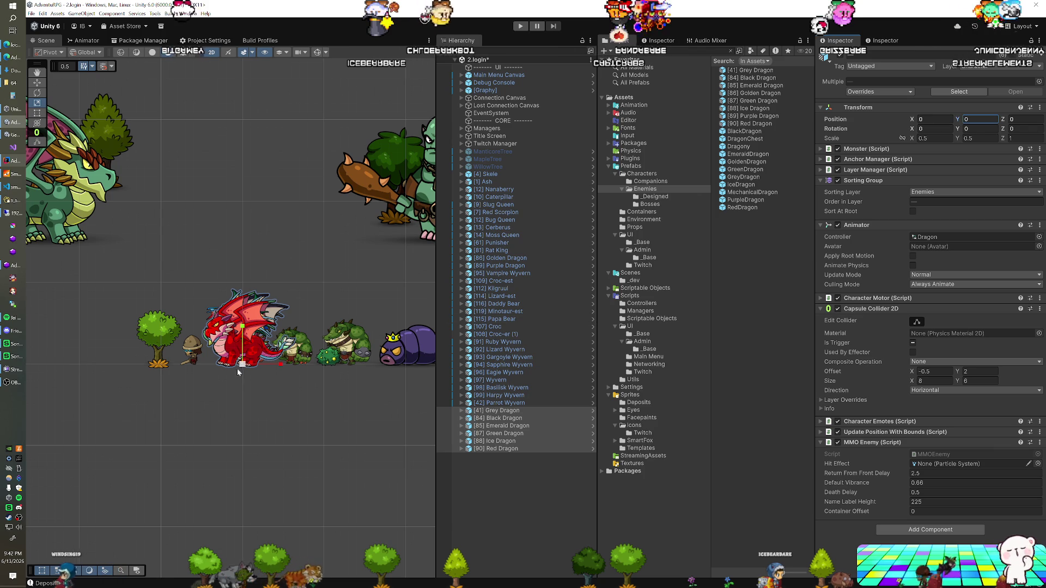
{"action": "left_click_drag", "start_coordinate": [243, 364], "coordinate": [232, 377]}
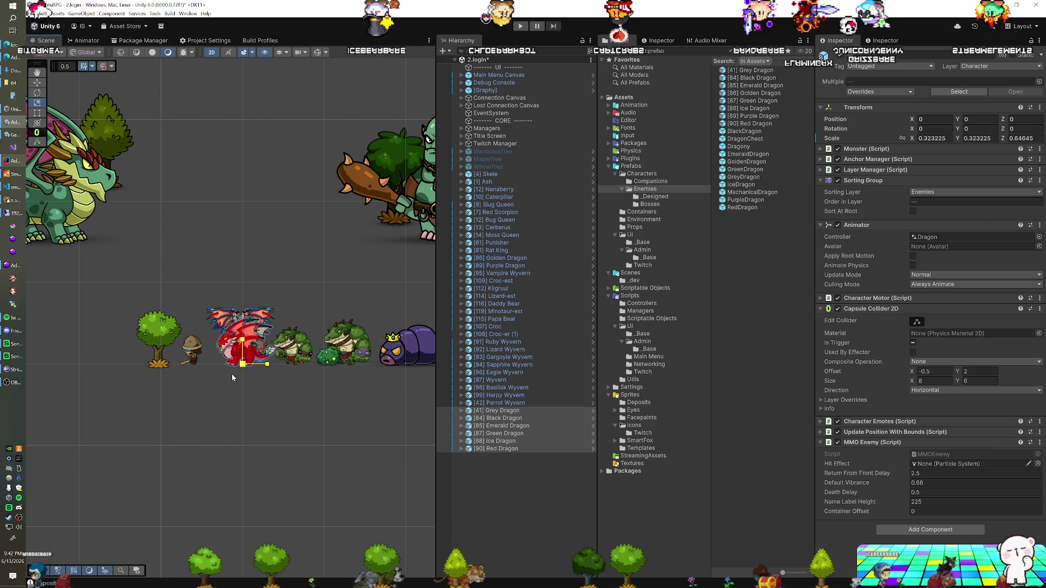
{"action": "left_click_drag", "start_coordinate": [232, 377], "coordinate": [233, 374]}
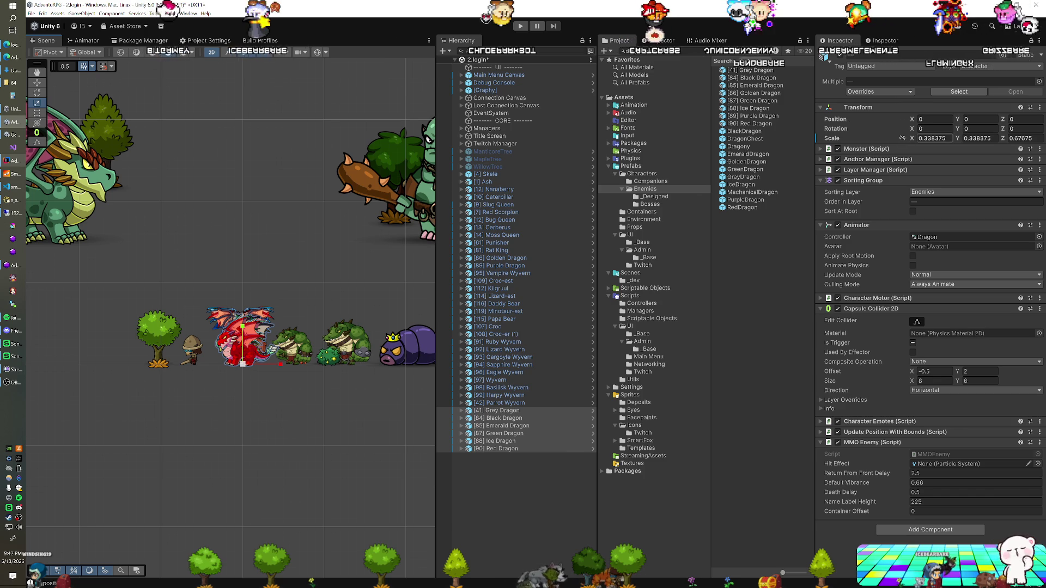
- Select the dragon prefab assets and set their shared scale to 0.335
{"action": "left_click", "coordinate": [754, 72]}
{"action": "left_click", "coordinate": [755, 123], "text": "shift"}
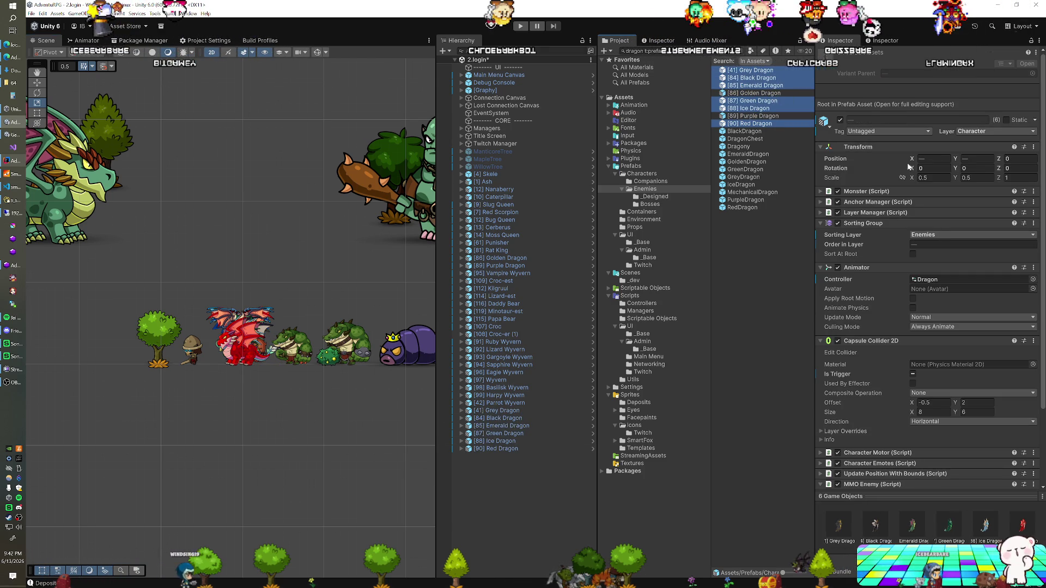
{"action": "left_click", "coordinate": [938, 179]}
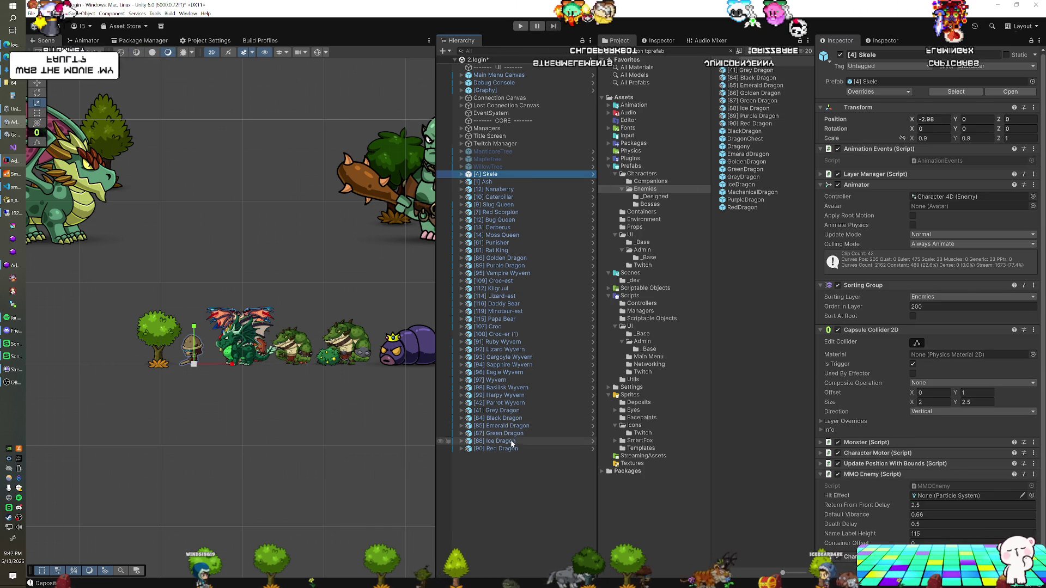
- Delete the monster instances from Skele to Red Dragon and save the 2.login scene
{"action": "left_click", "coordinate": [508, 449], "text": "shift"}
{"action": "key", "text": "Delete"}
{"action": "key", "text": "ctrl+s"}
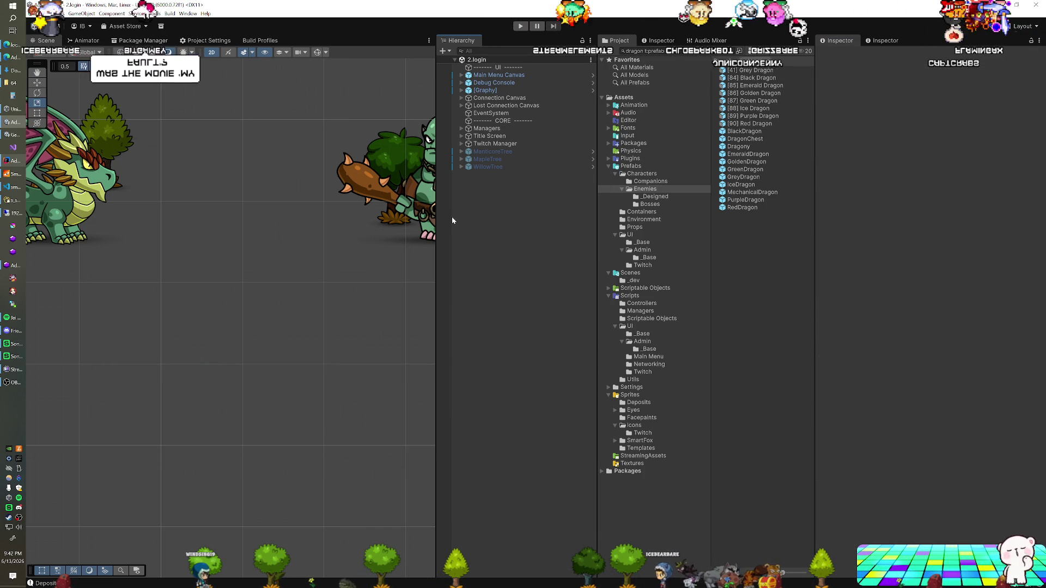
{"action": "left_click", "coordinate": [521, 27]}
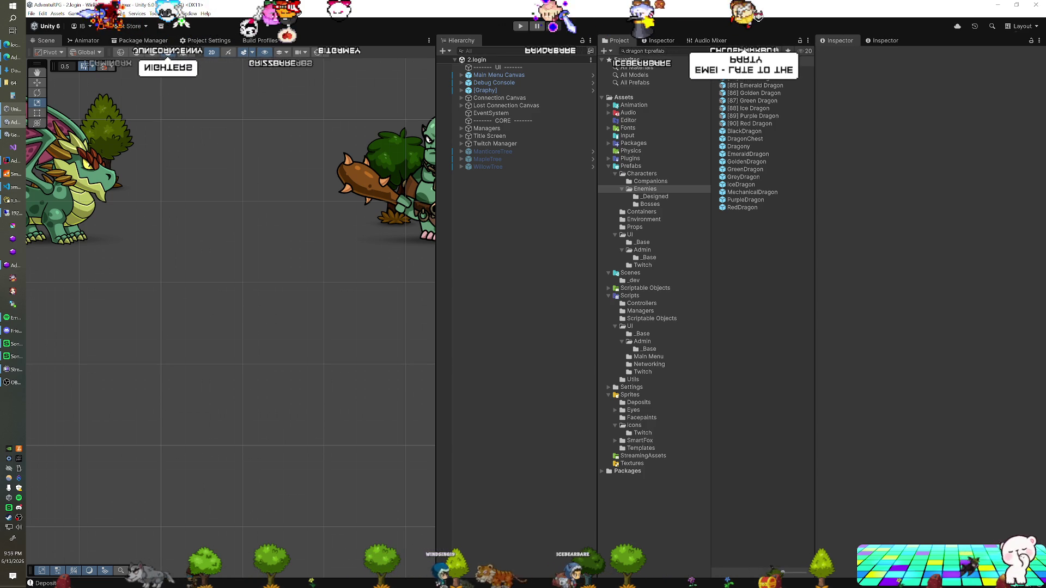
- Enter Play mode and browse the item toolbar's green and dark item categories
{"action": "key", "text": "ctrl+p"}
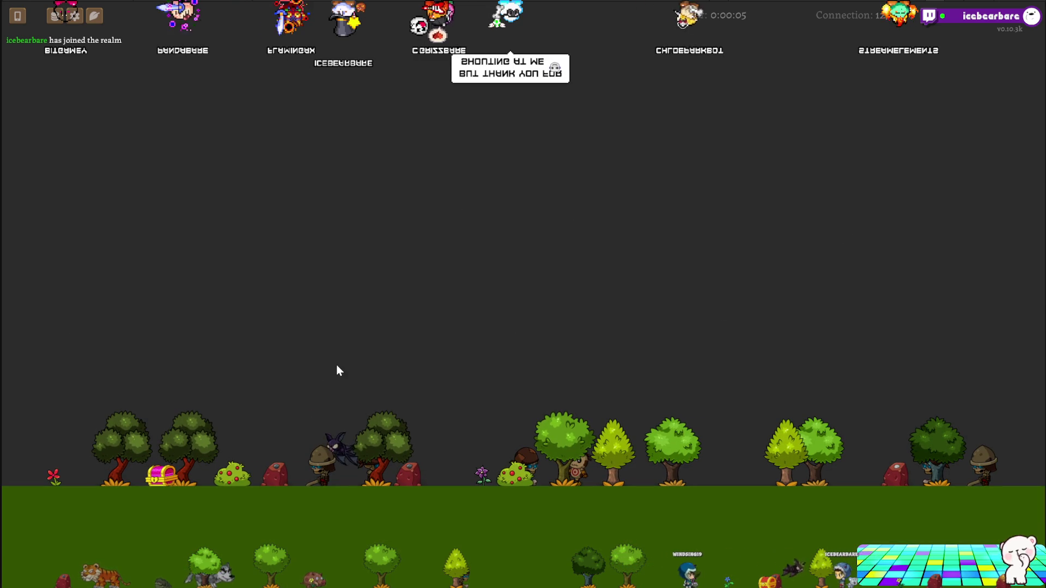
{"action": "left_click", "coordinate": [94, 18]}
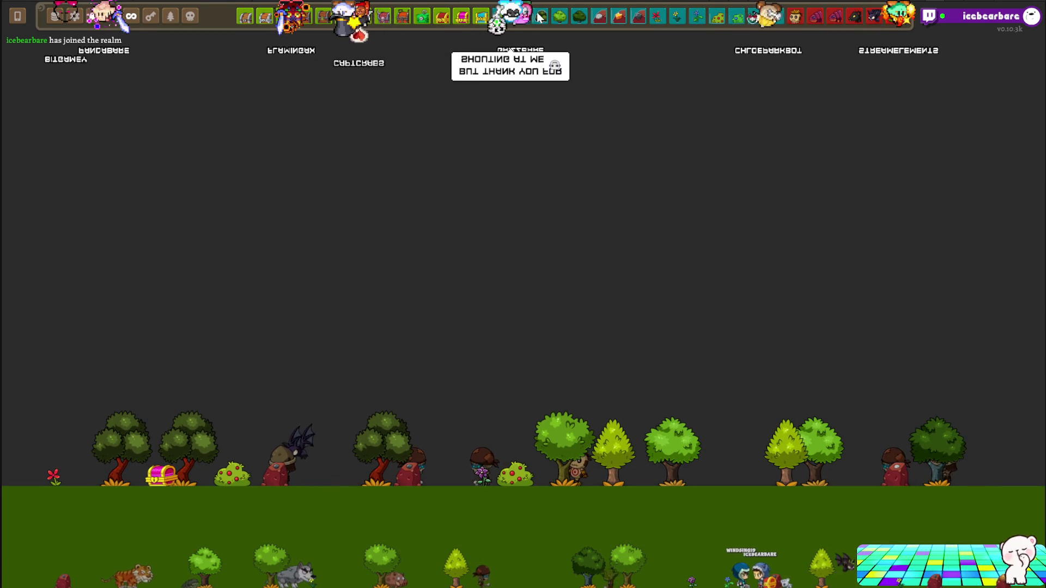
{"action": "left_click", "coordinate": [190, 16]}
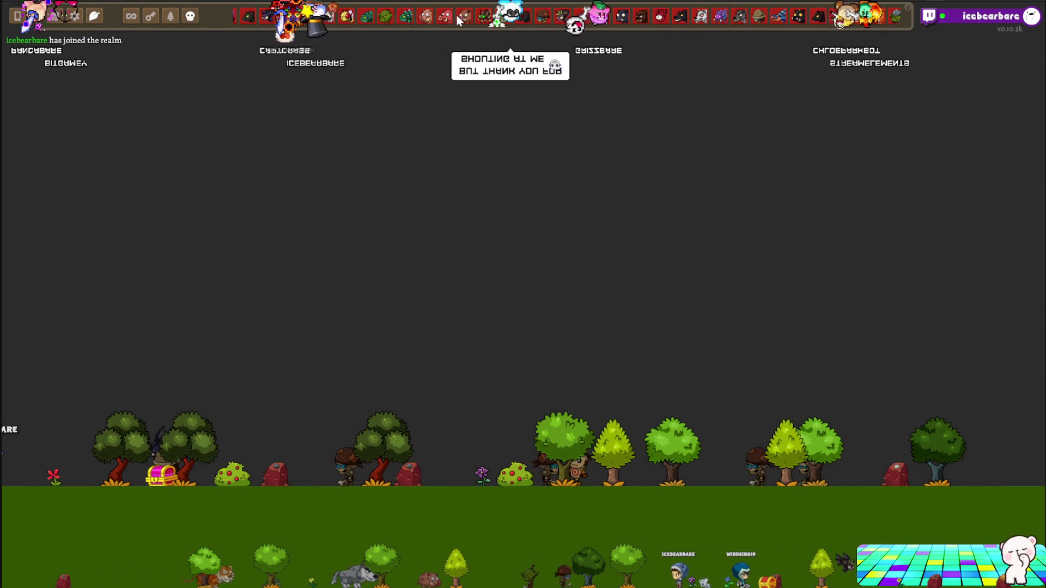
{"action": "scroll", "coordinate": [456, 16], "scroll_direction": "down", "scroll_amount": 5}
{"action": "scroll", "coordinate": [457, 16], "scroll_direction": "down", "scroll_amount": 5}
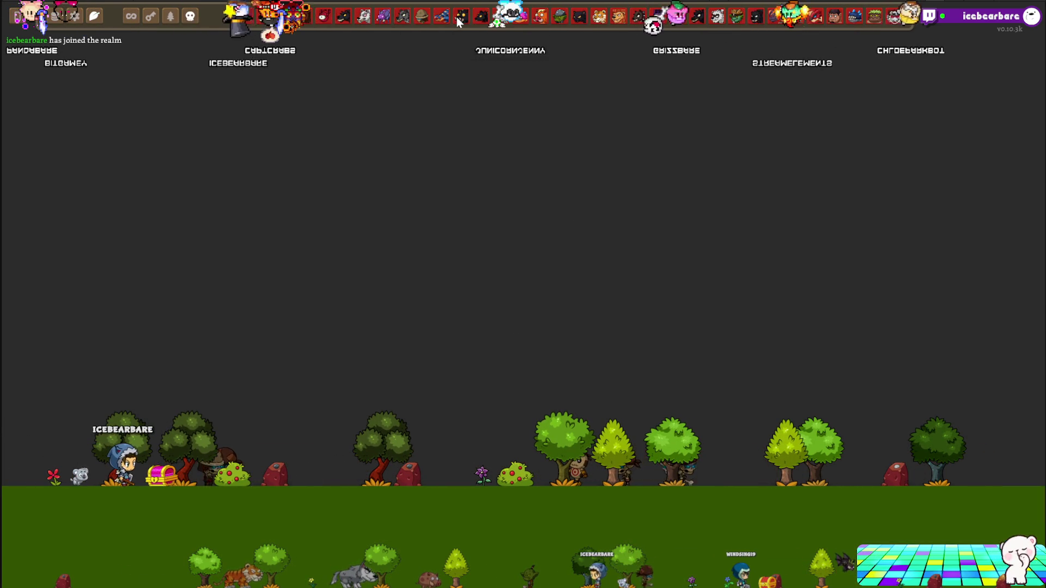
{"action": "scroll", "coordinate": [457, 17], "scroll_direction": "down", "scroll_amount": 5}
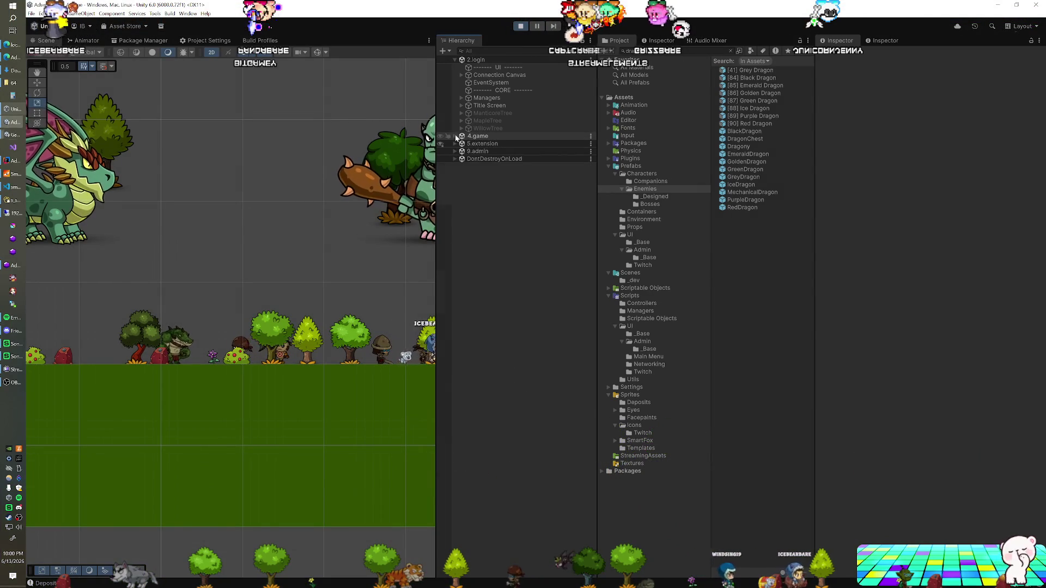
- Select the running [107] Croc(Clone) in 4.game and try scales of 0.5 and 0.55
{"action": "left_click", "coordinate": [456, 137]}
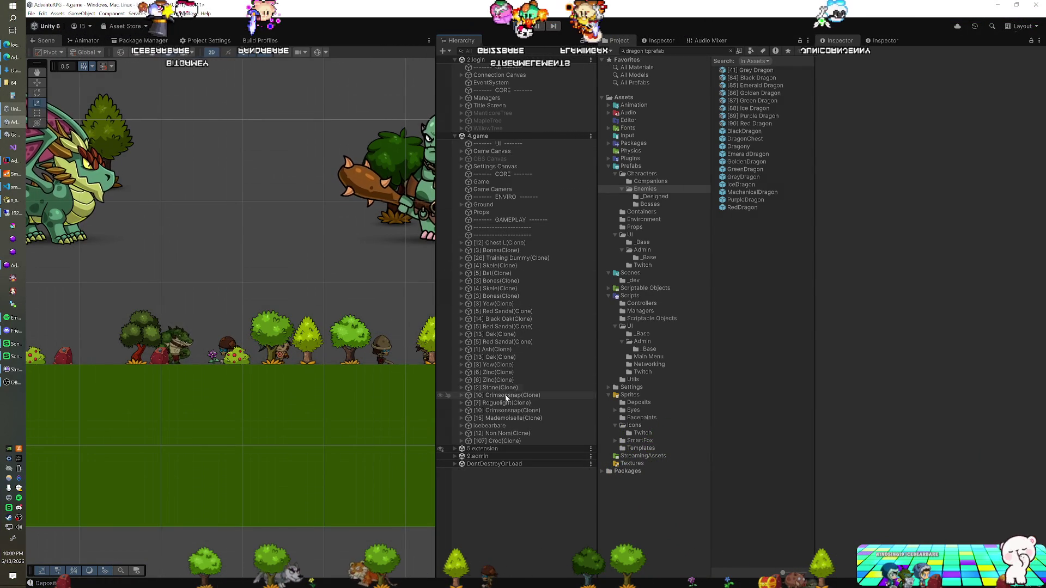
{"action": "left_click", "coordinate": [500, 442]}
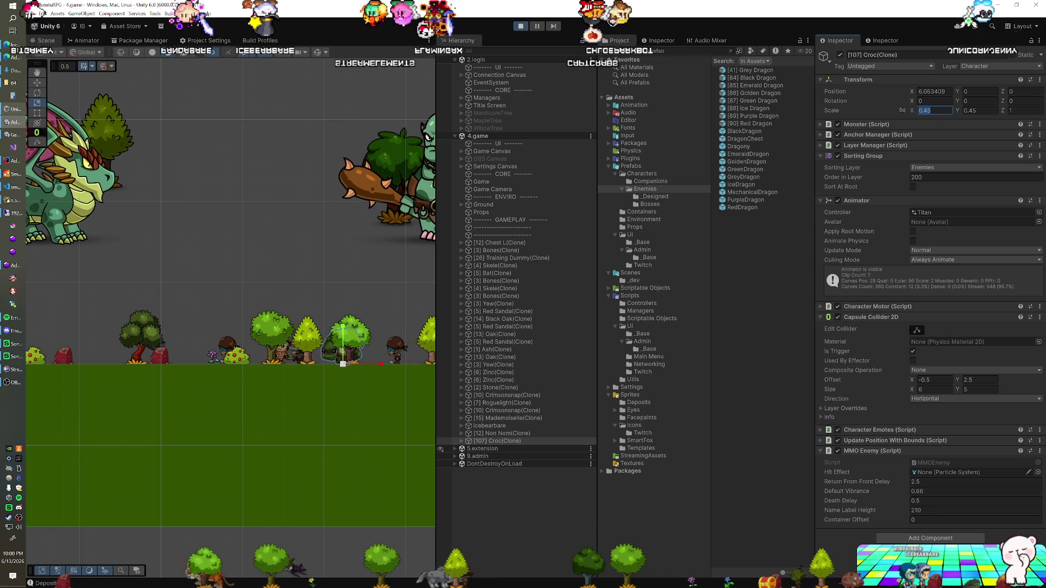
{"action": "type", "text": "0"}
{"action": "left_click", "coordinate": [980, 110]}
{"action": "type", "text": "0.5"}
{"action": "key", "text": "Return"}
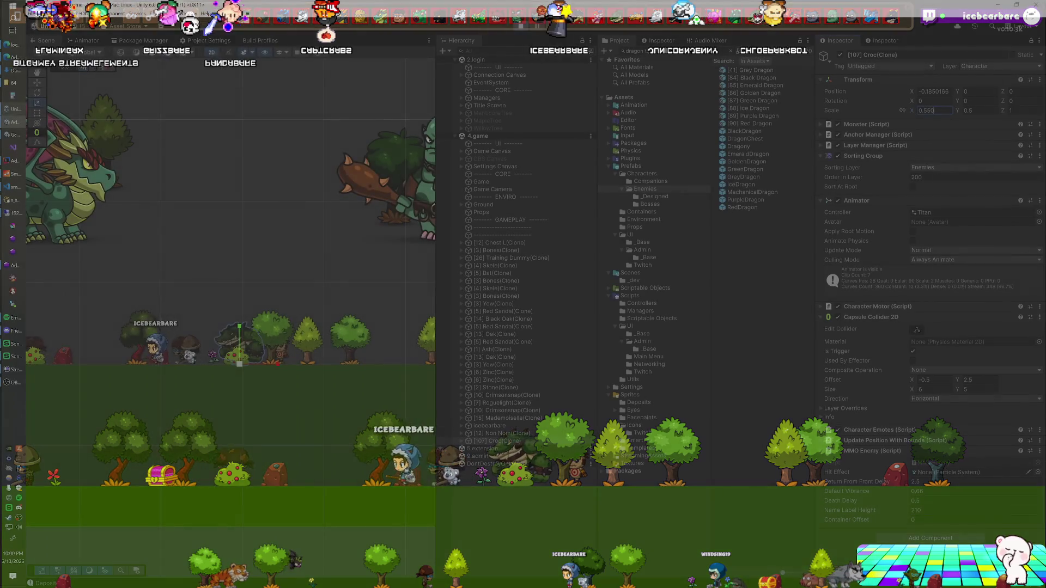
{"action": "key", "text": "Tab"}
{"action": "type", "text": "0.55"}
{"action": "key", "text": "Return"}
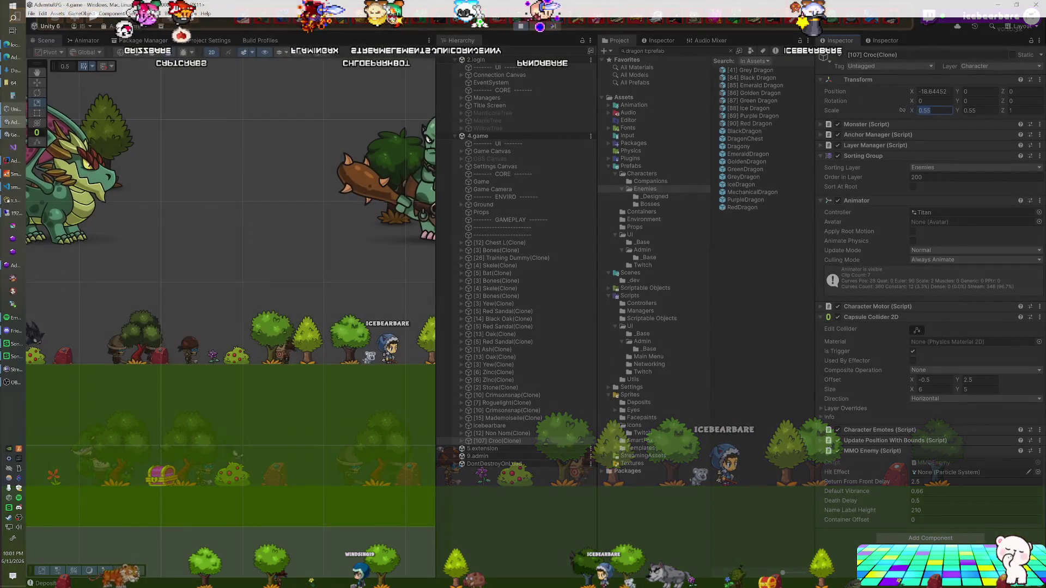
- Set the Croc(Clone) scale to 0.525 on both X and Y
{"action": "type", "text": "0.525"}
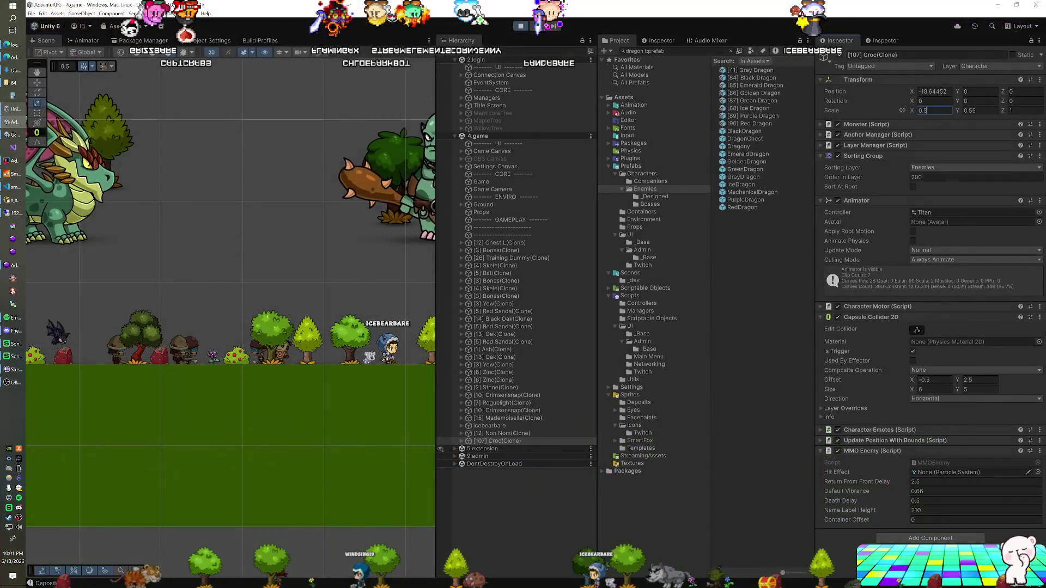
{"action": "key", "text": "Tab"}
{"action": "type", "text": "0.525"}
{"action": "key", "text": "Return"}
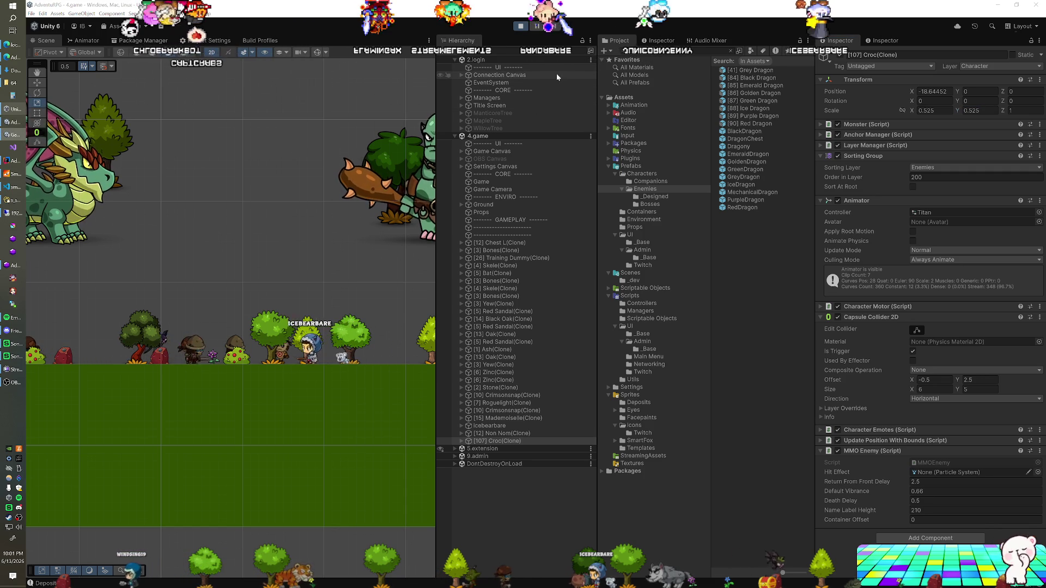
- Move the Enemies sorting layer below Trees, then search 'croc' and select the [107] Croc prefab
{"action": "left_click", "coordinate": [197, 40]}
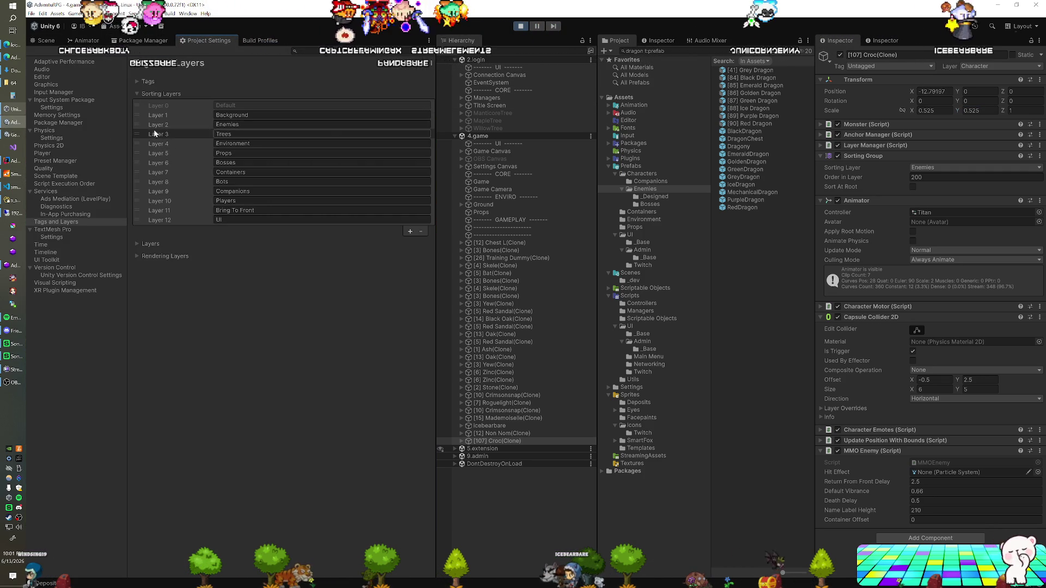
{"action": "left_click_drag", "start_coordinate": [139, 123], "coordinate": [137, 143]}
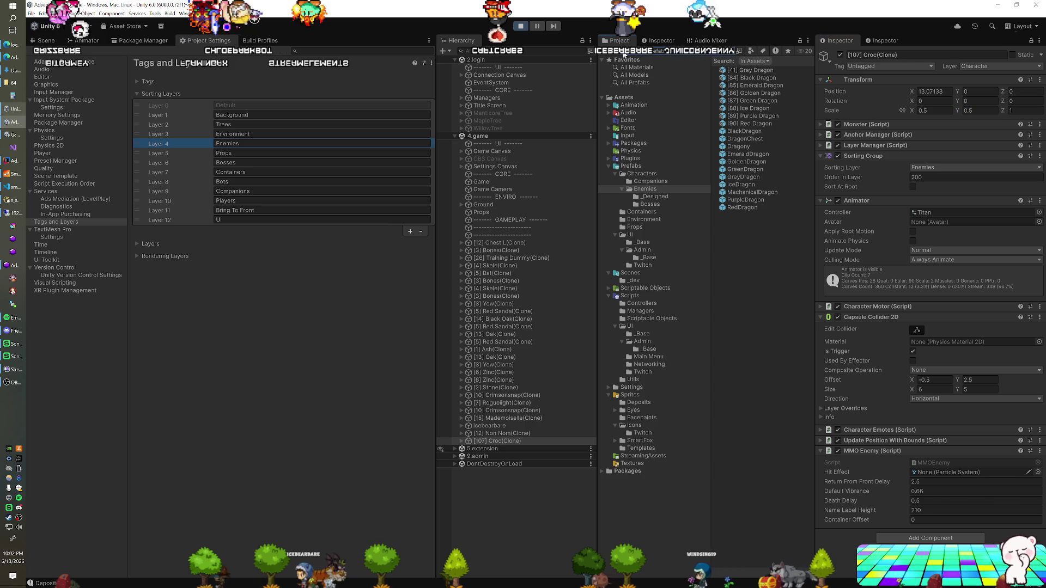
{"action": "type", "text": "croc"}
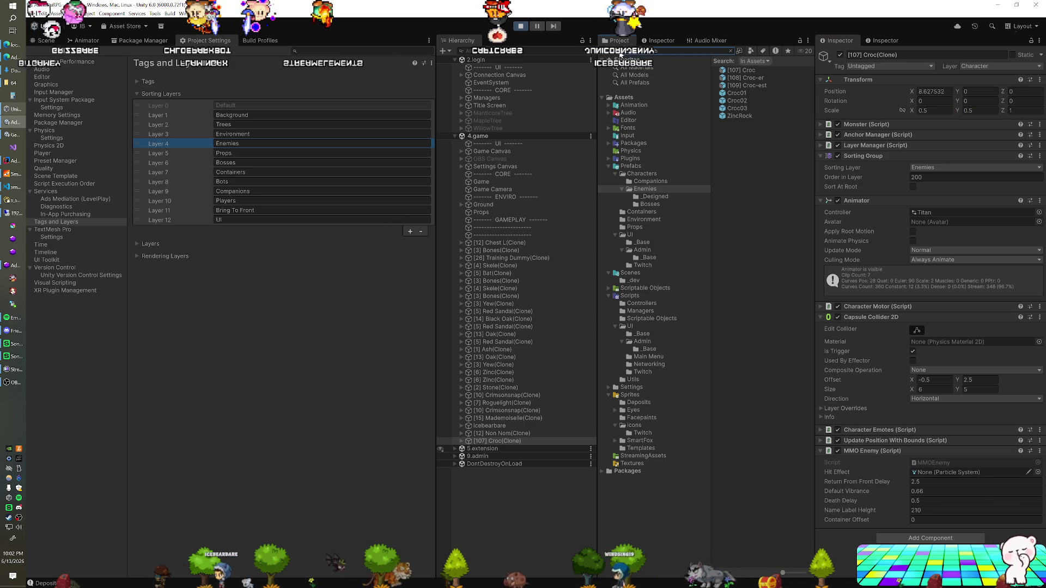
{"action": "left_click", "coordinate": [740, 71]}
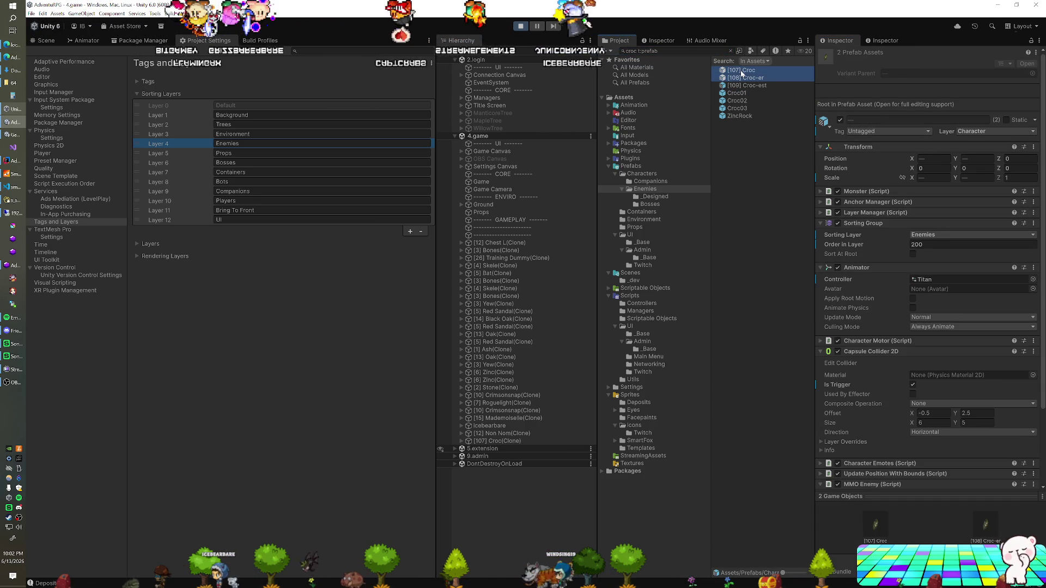
{"action": "left_click", "coordinate": [741, 71]}
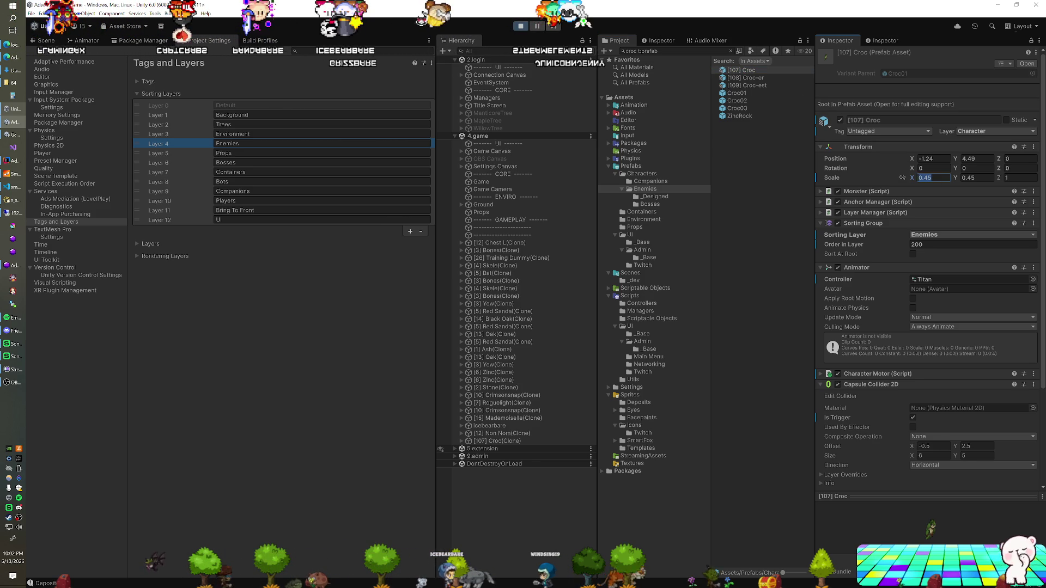
- Confirm [107] Croc's scale at 0.5 and set the [108] Croc-er prefab's scale to 0.5
{"action": "key", "text": "Tab"}
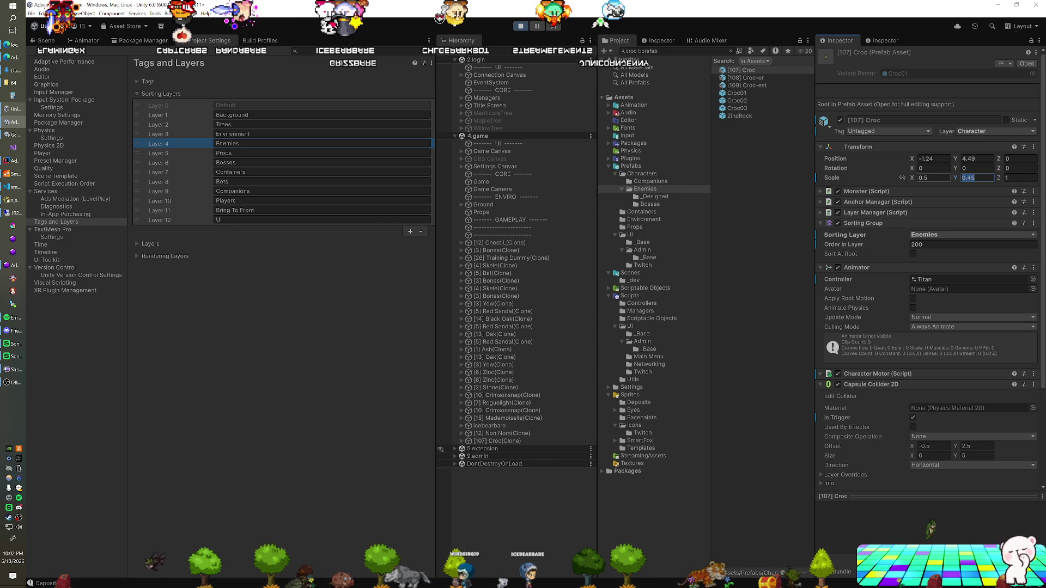
{"action": "type", "text": "0.5"}
{"action": "left_click", "coordinate": [746, 77]}
{"action": "left_click", "coordinate": [933, 177]}
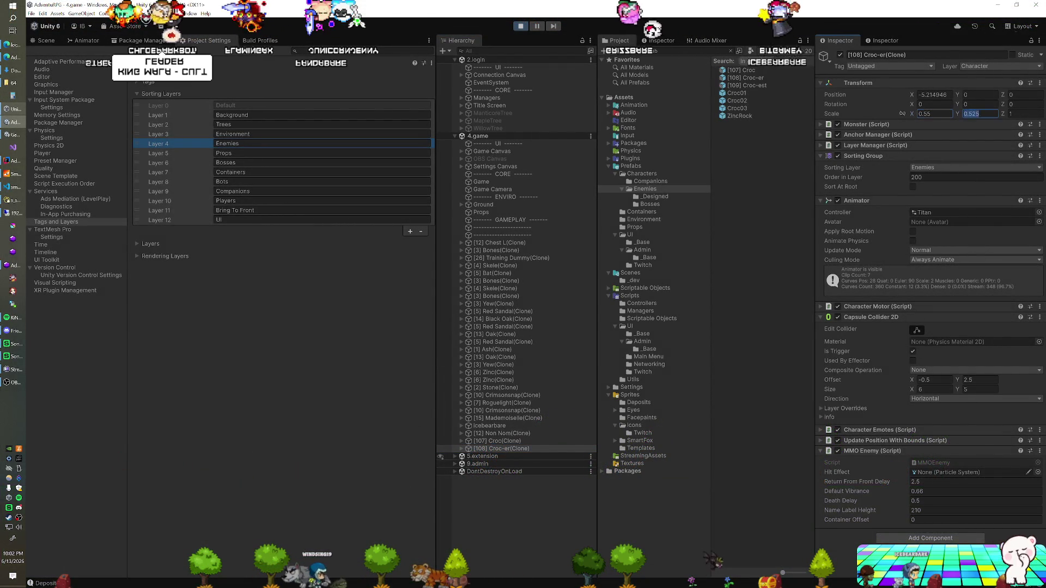
{"action": "type", "text": "0.5"}
{"action": "key", "text": "Return"}
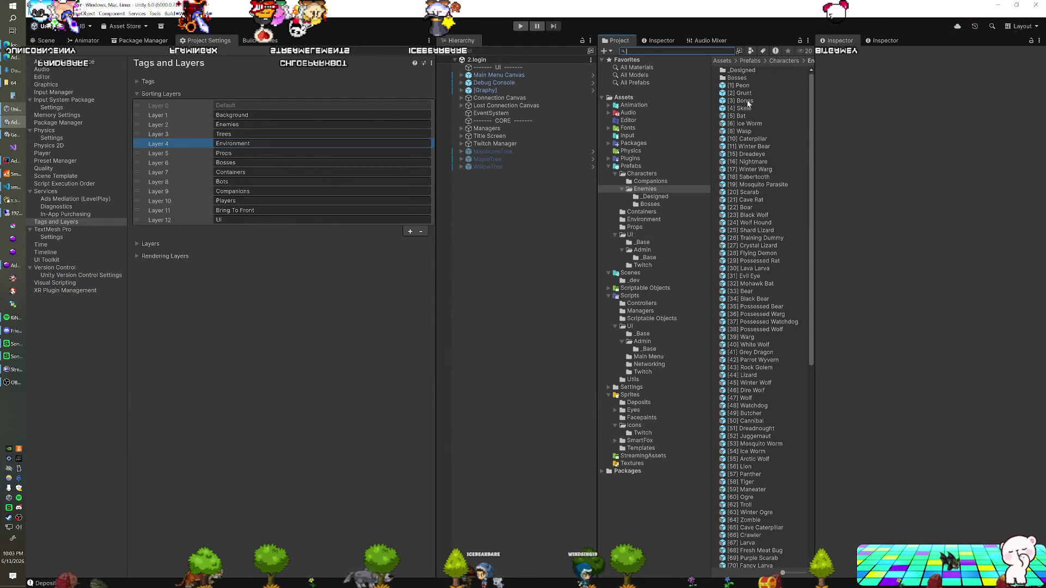
- Compare the scales of the Minotaur-er, Lizard-er, Druid, Shaman, Garoth and Malrogg prefabs
{"action": "scroll", "coordinate": [771, 179], "scroll_direction": "down", "scroll_amount": 3}
{"action": "scroll", "coordinate": [759, 276], "scroll_direction": "down", "scroll_amount": 2}
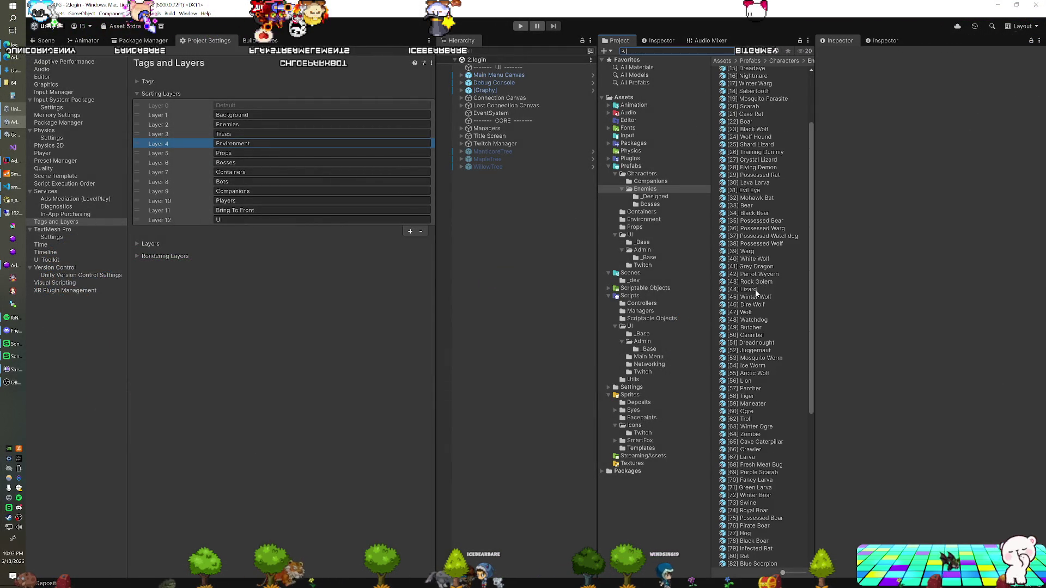
{"action": "scroll", "coordinate": [756, 293], "scroll_direction": "down", "scroll_amount": 10}
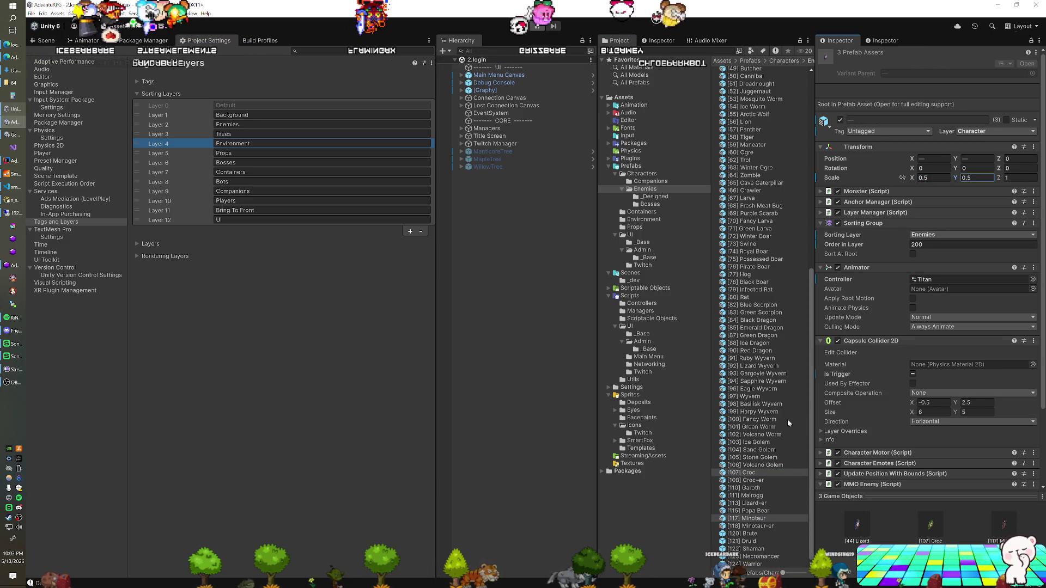
{"action": "left_click", "coordinate": [755, 527]}
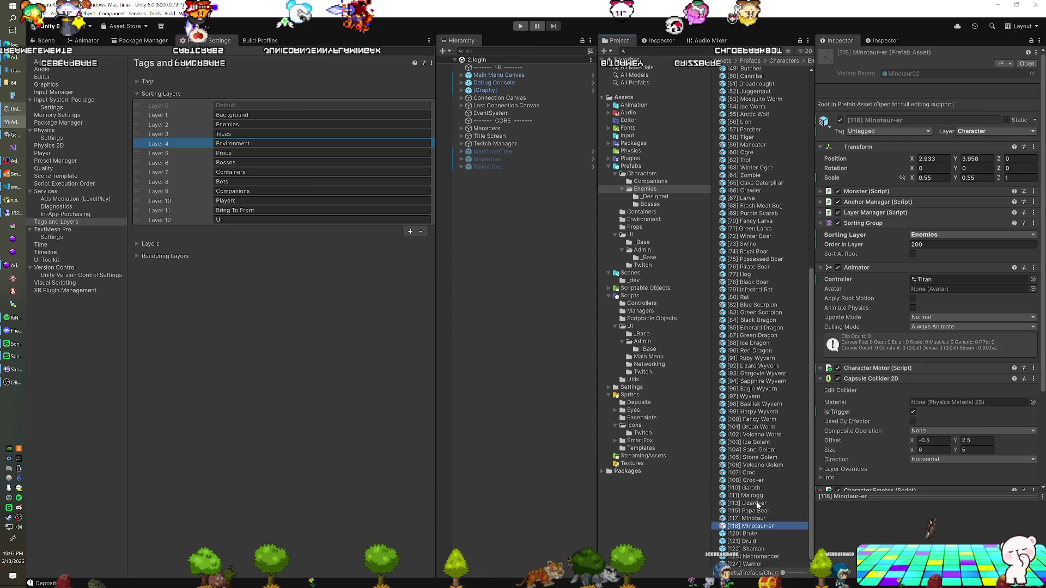
{"action": "left_click", "coordinate": [758, 504], "text": "ctrl"}
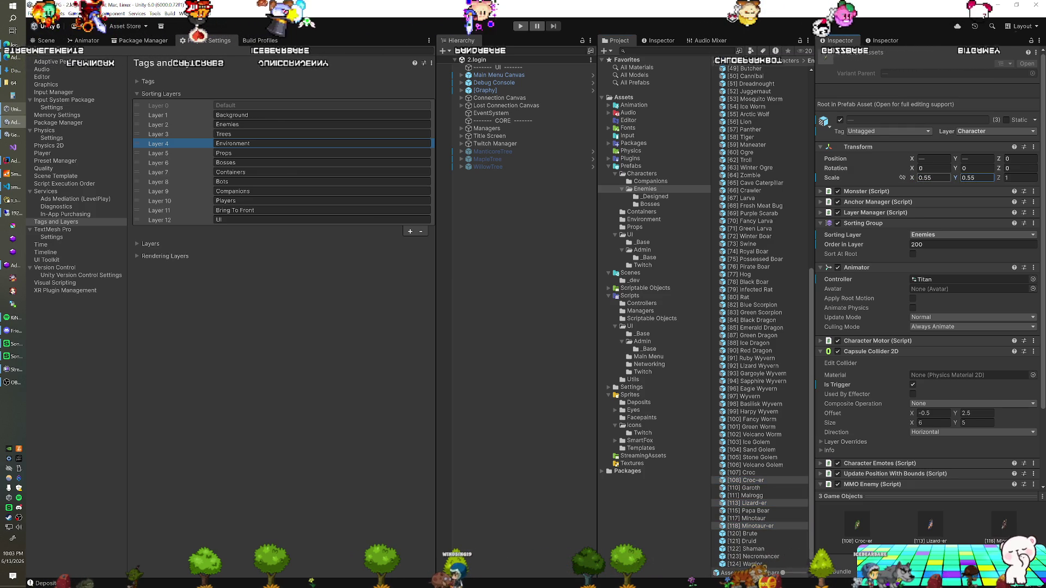
{"action": "left_click", "coordinate": [753, 542]}
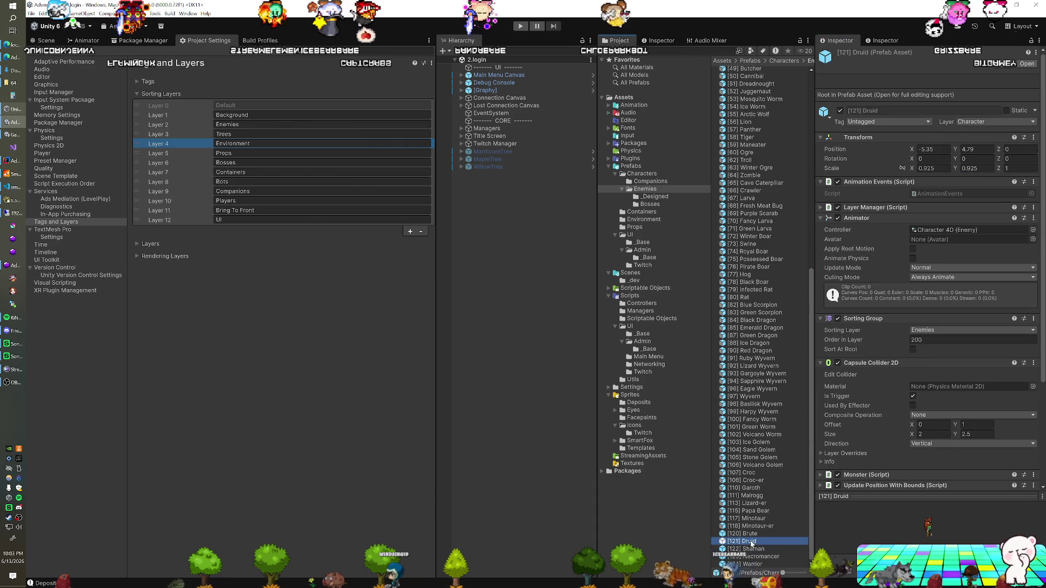
{"action": "left_click", "coordinate": [751, 550]}
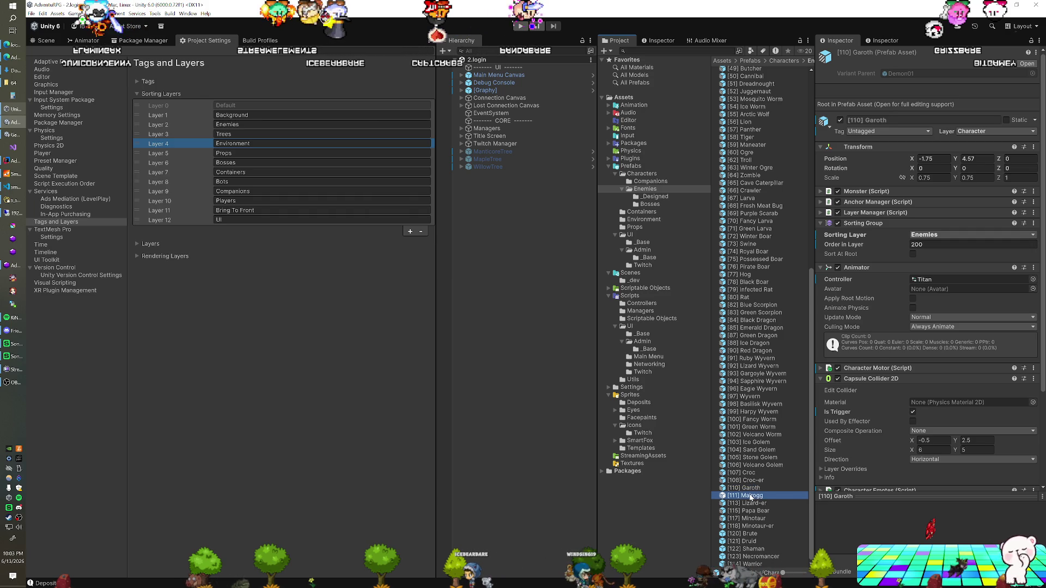
{"action": "left_click", "coordinate": [751, 488]}
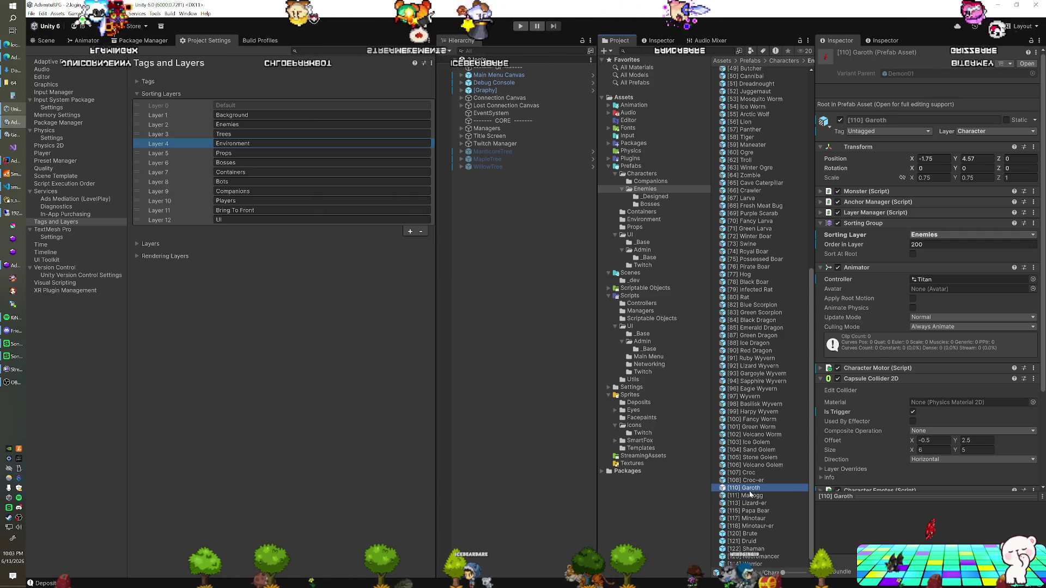
{"action": "left_click", "coordinate": [751, 496]}
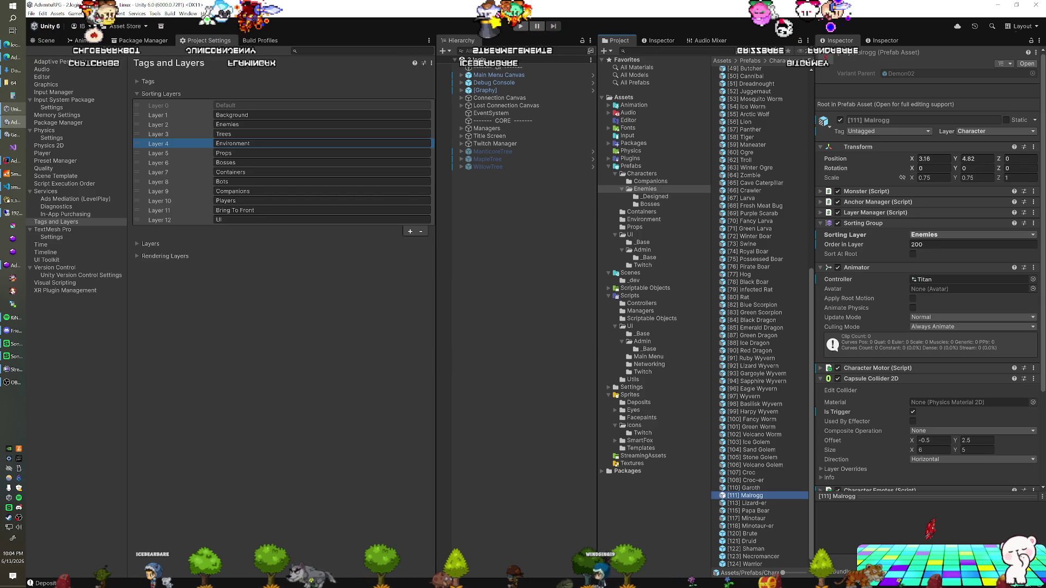
- Set Garoth's scale to 0.5 and Malrogg's to 0.55, then run the game
{"action": "left_click", "coordinate": [769, 488]}
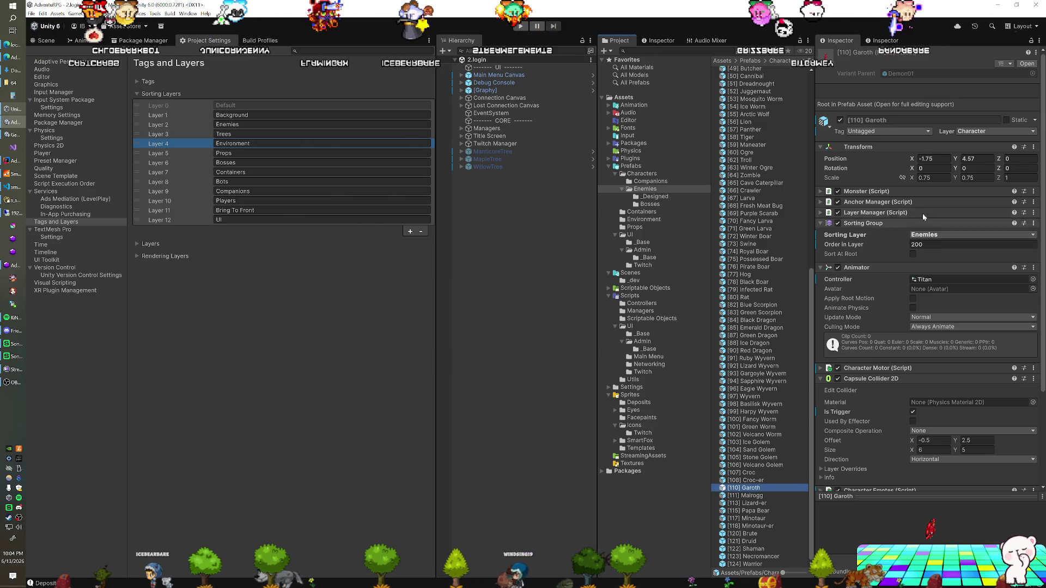
{"action": "left_click", "coordinate": [933, 177]}
{"action": "type", "text": "0.5"}
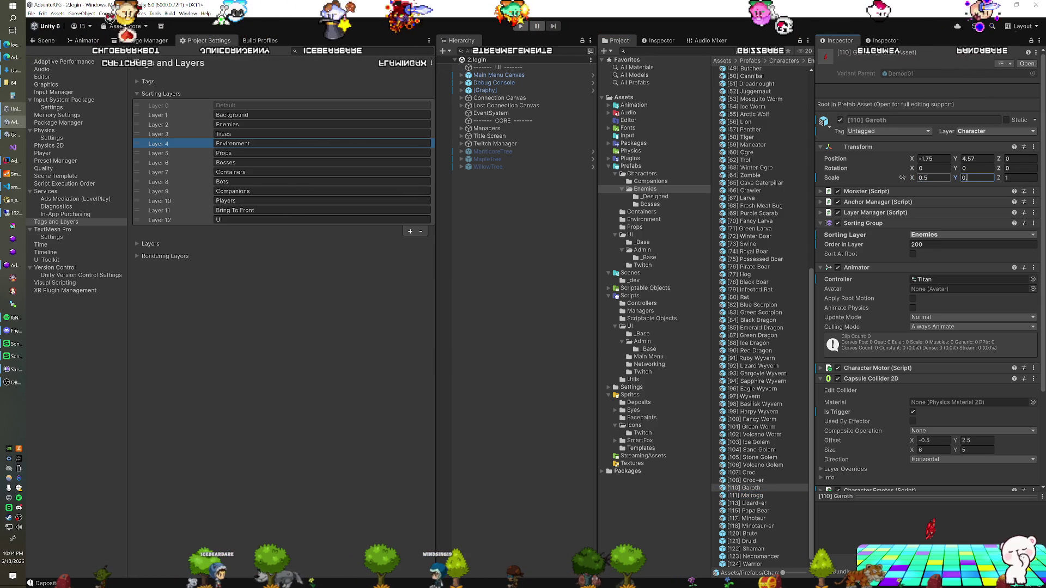
{"action": "left_click", "coordinate": [749, 496]}
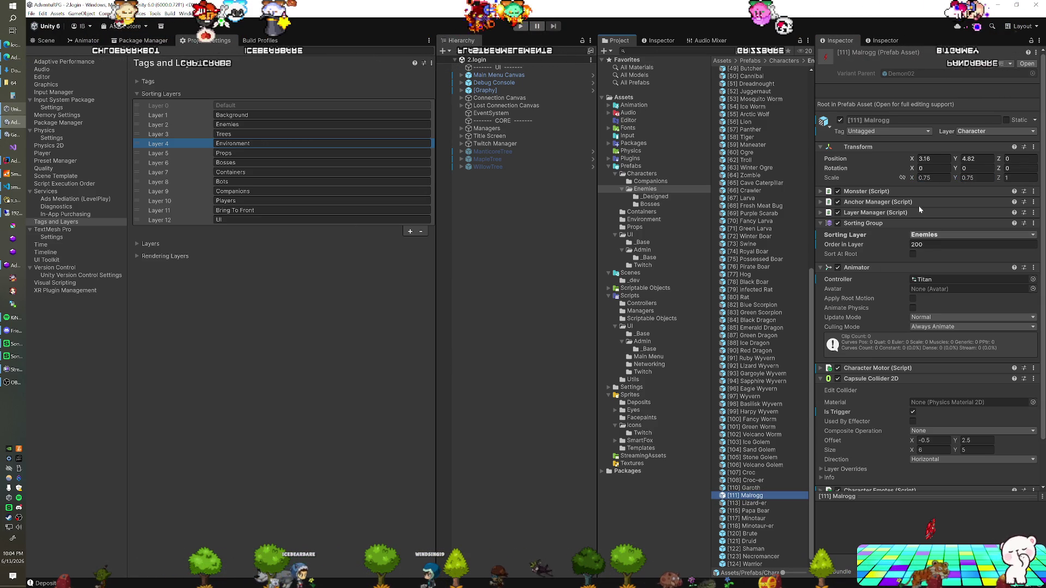
{"action": "left_click", "coordinate": [933, 177]}
{"action": "type", "text": "0.55"}
{"action": "key", "text": "Tab"}
{"action": "type", "text": "0.55"}
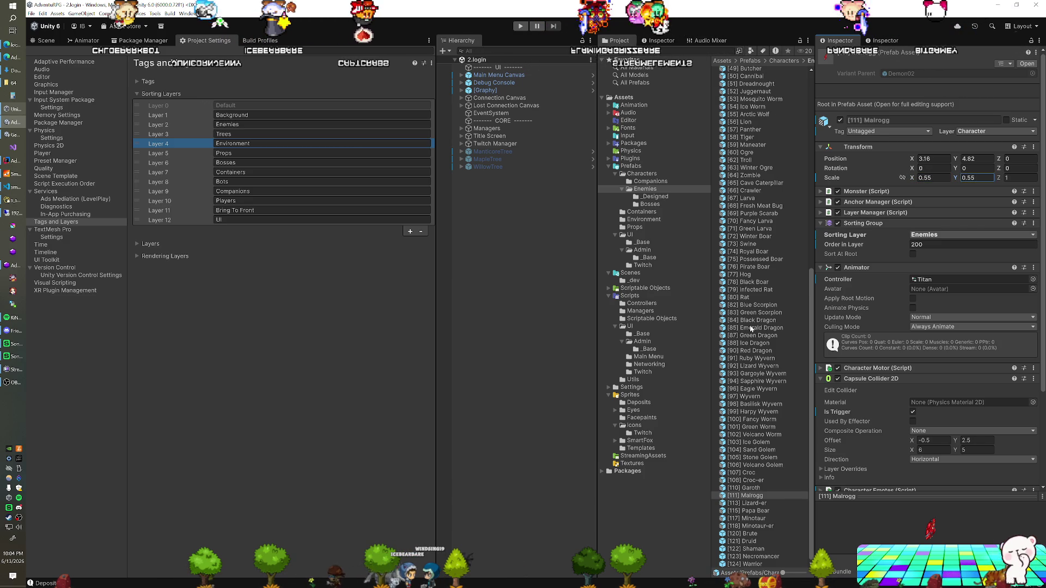
{"action": "scroll", "coordinate": [719, 332], "scroll_direction": "up", "scroll_amount": 1}
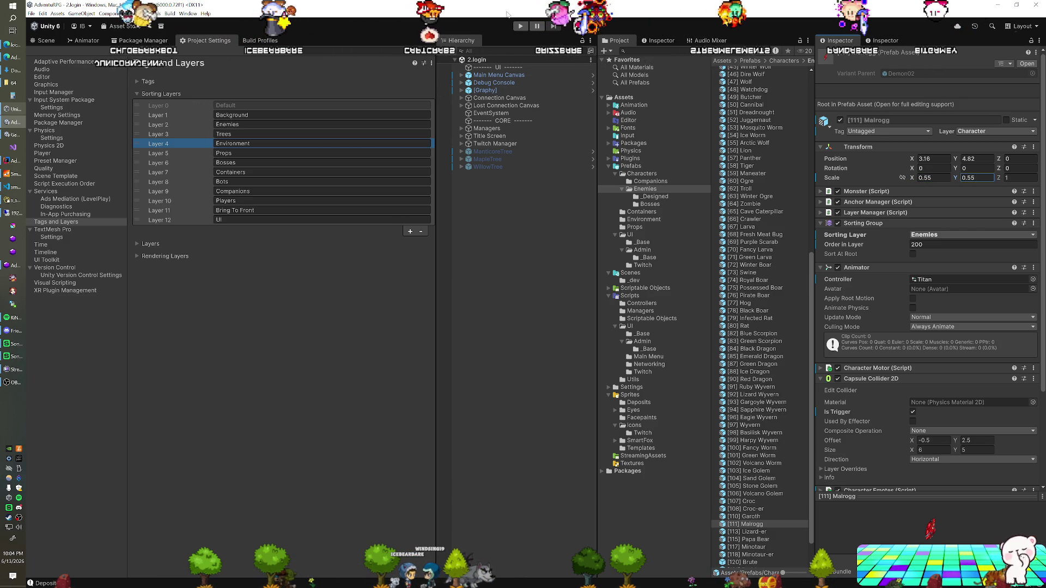
{"action": "left_click", "coordinate": [520, 25]}
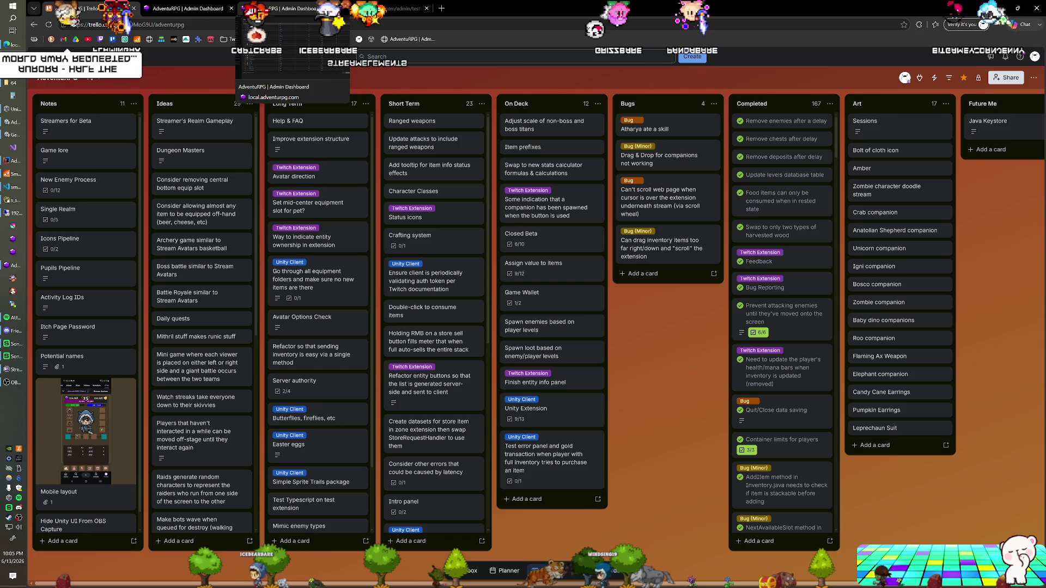
- On the extension test page, send the game panel back to login and reconnect to the realm
{"action": "left_click", "coordinate": [245, 9]}
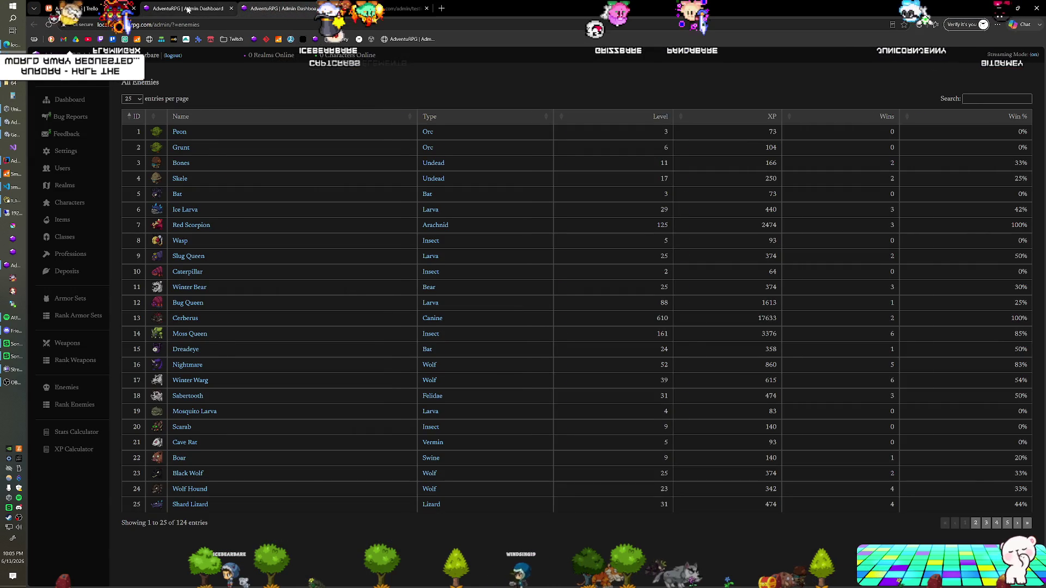
{"action": "left_click", "coordinate": [188, 10]}
{"action": "left_click", "coordinate": [346, 7]}
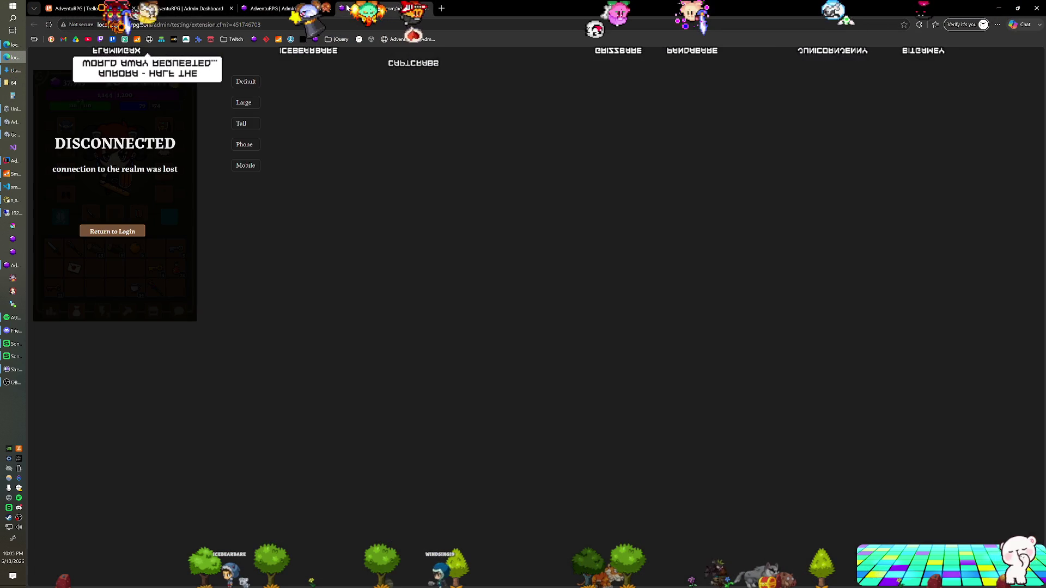
{"action": "left_click", "coordinate": [112, 232]}
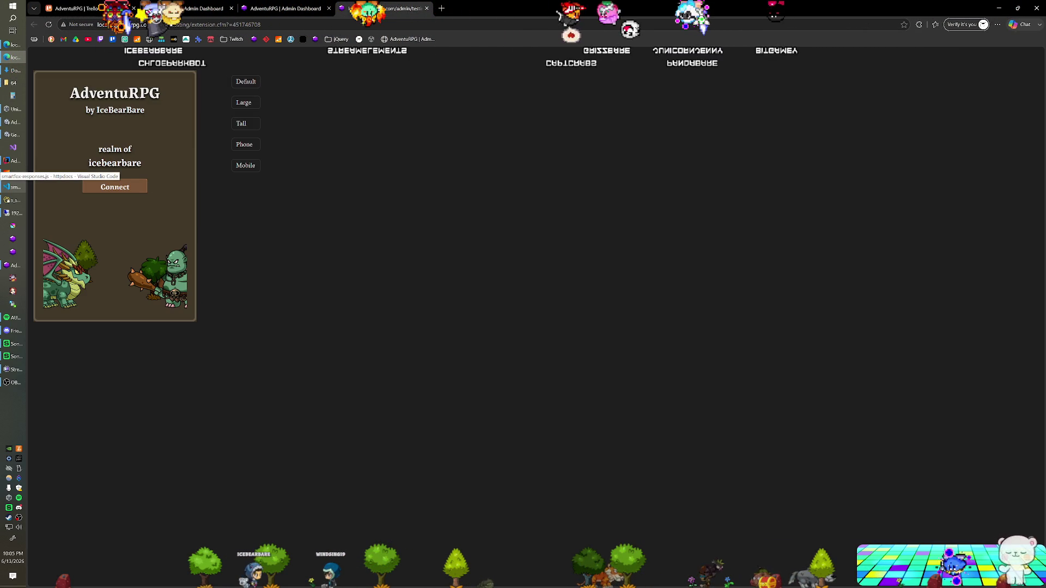
{"action": "left_click", "coordinate": [140, 187]}
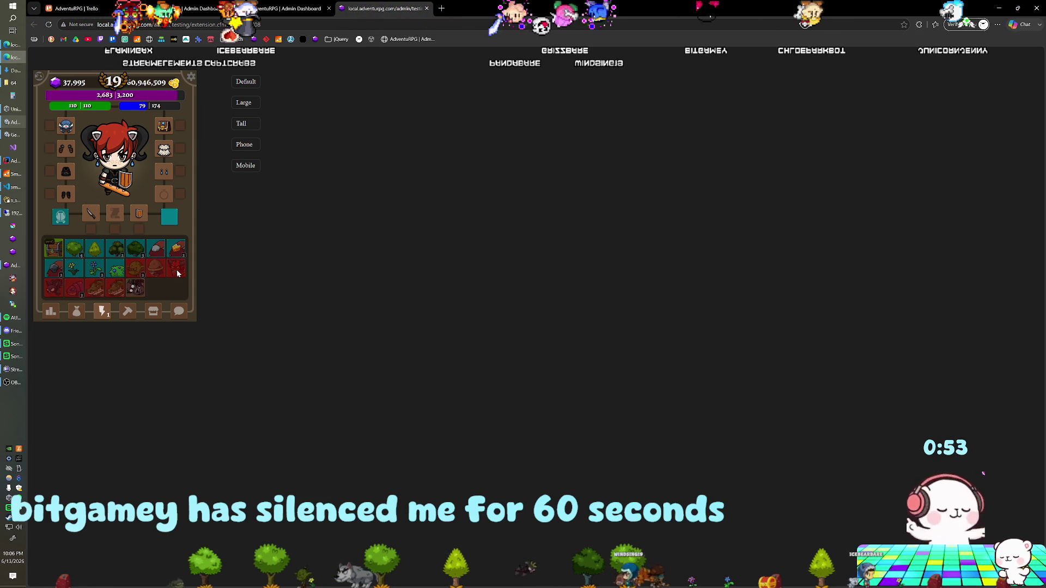
- Collect and close the Garoth Corpse loot, then try drinking Coffee from the items bag twice
{"action": "left_click", "coordinate": [177, 273]}
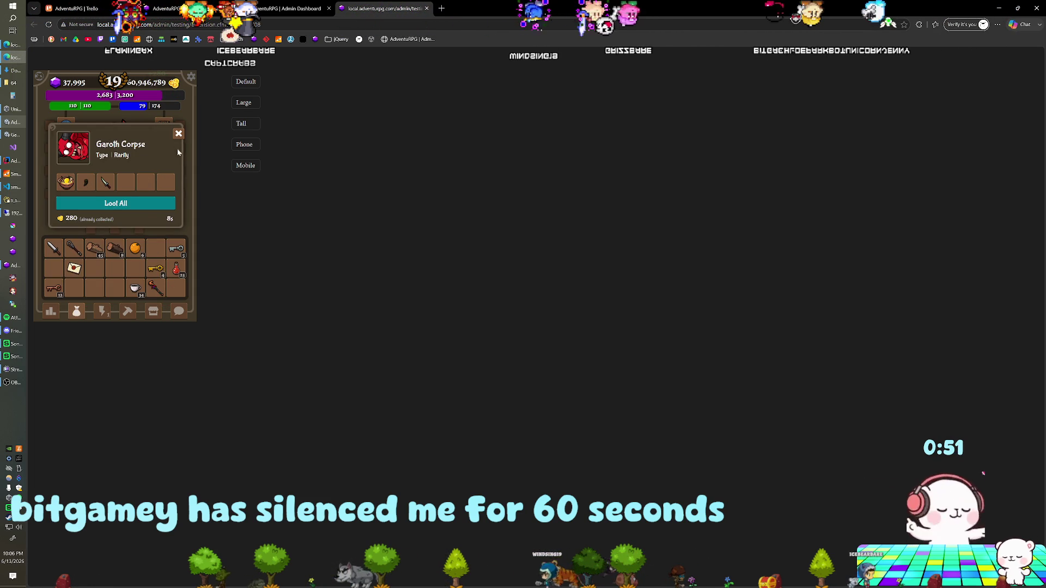
{"action": "left_click", "coordinate": [176, 133]}
{"action": "left_click", "coordinate": [101, 312]}
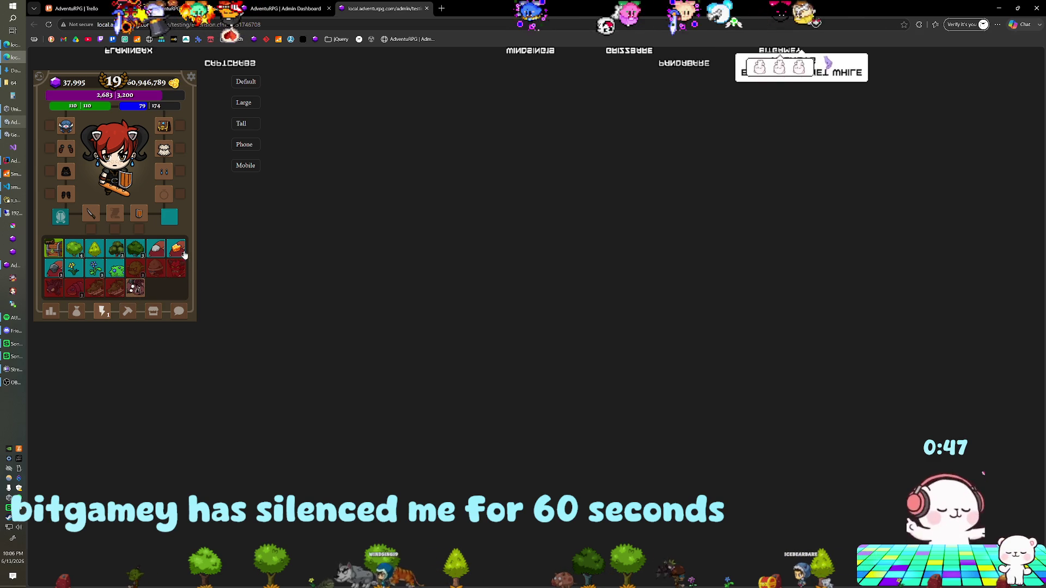
{"action": "left_click", "coordinate": [77, 315]}
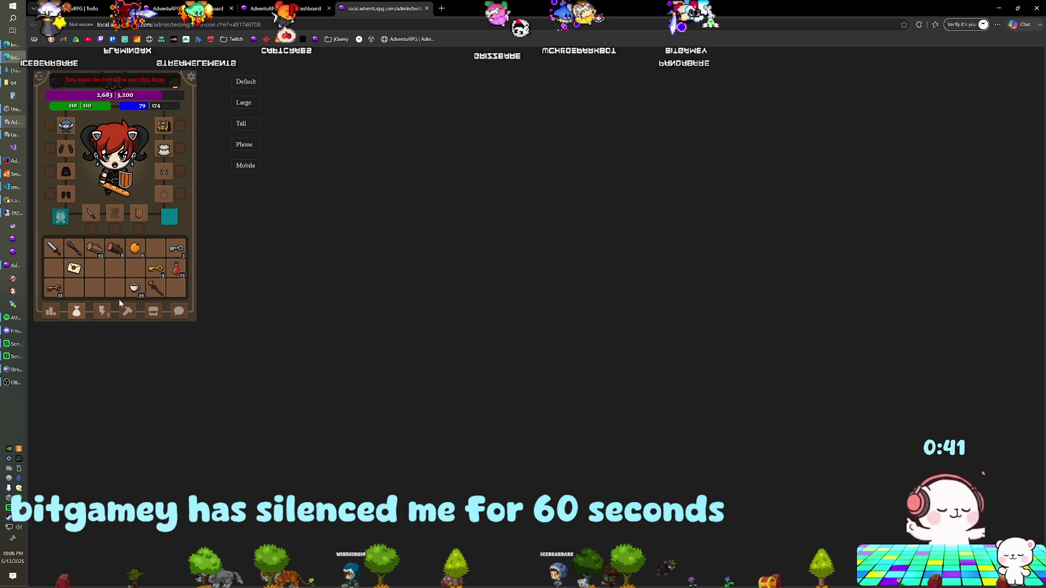
{"action": "left_click", "coordinate": [145, 290]}
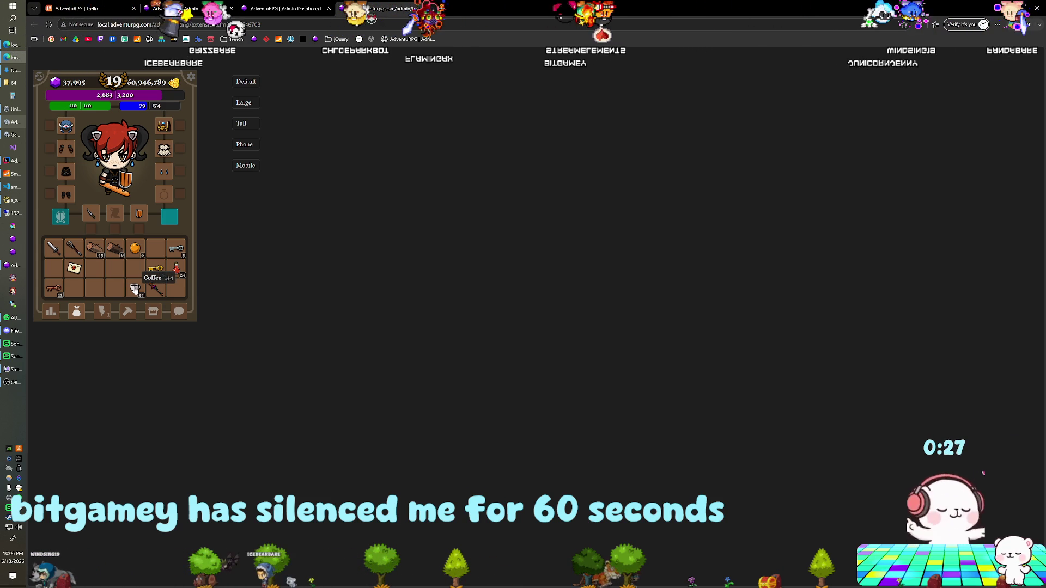
{"action": "left_click", "coordinate": [134, 289]}
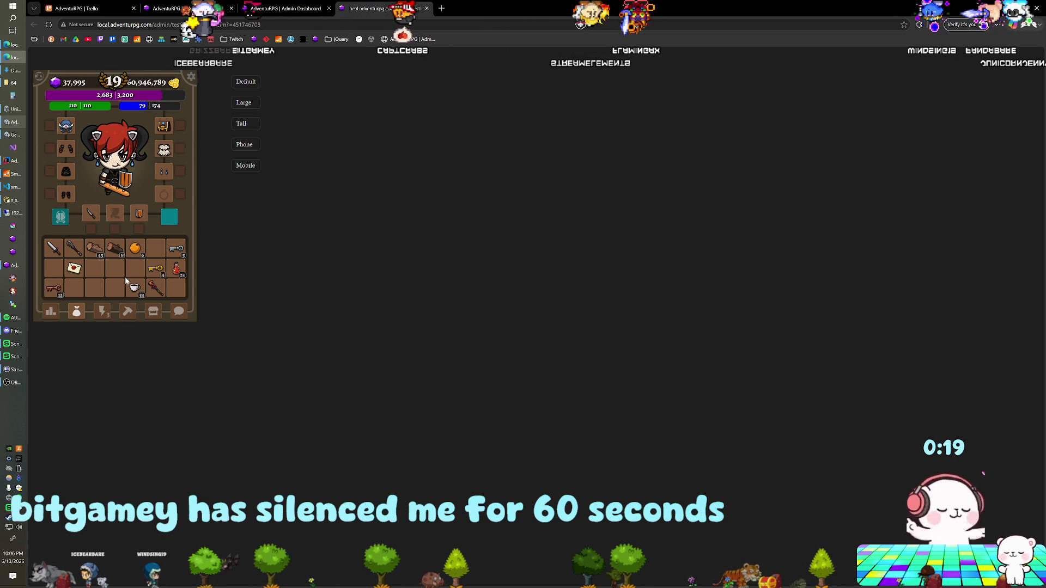
- Fight a creature, close the Croc Corpse loot window, and move the Coffee stack out of its slot
{"action": "left_click", "coordinate": [99, 314]}
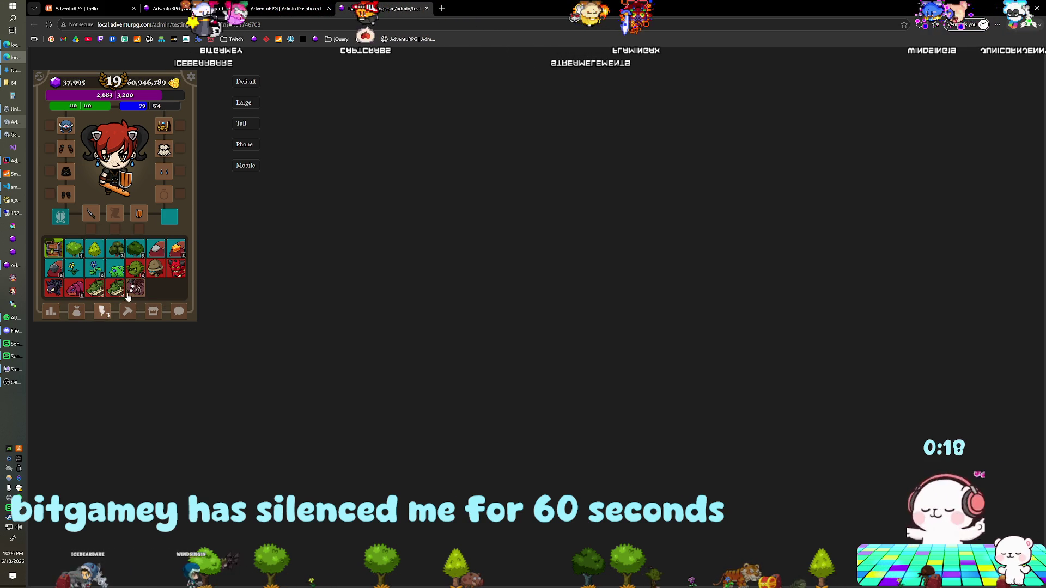
{"action": "left_click", "coordinate": [97, 293]}
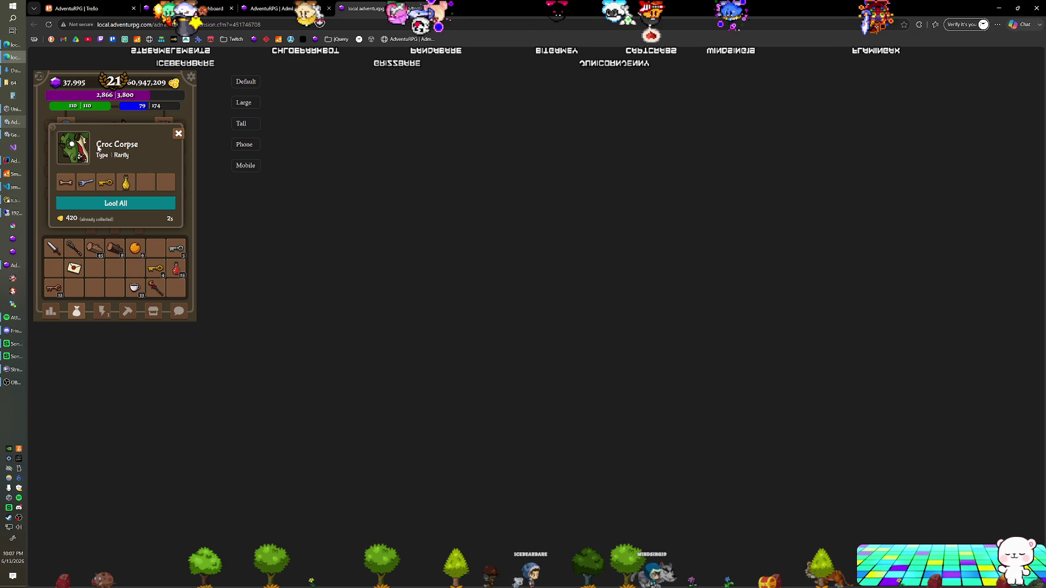
{"action": "left_click", "coordinate": [178, 135]}
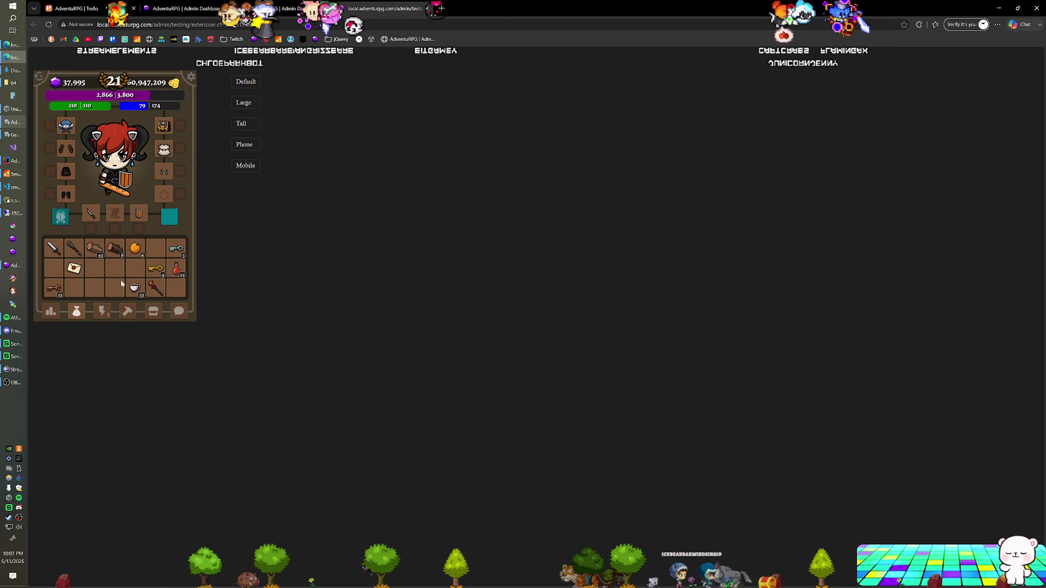
{"action": "left_click_drag", "start_coordinate": [133, 289], "coordinate": [128, 238]}
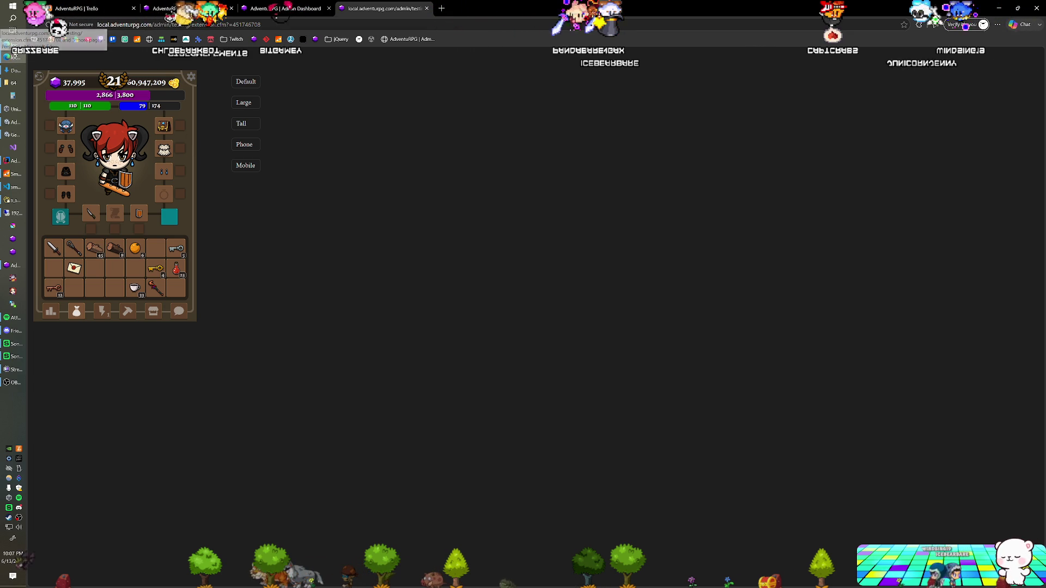
{"action": "left_click", "coordinate": [10, 57]}
{"action": "left_click", "coordinate": [11, 57]}
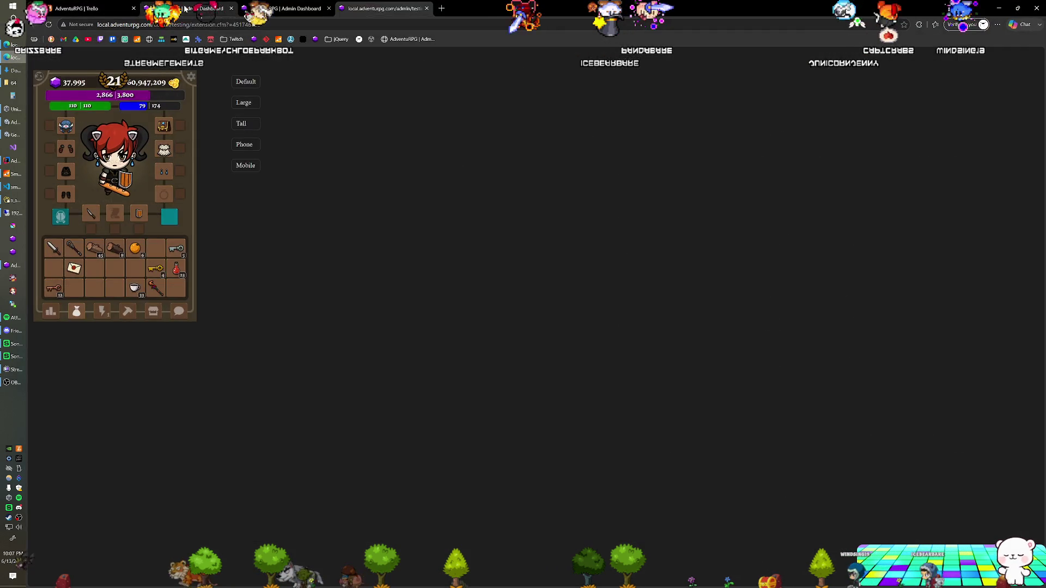
- Search Consumables for 'coffe' and change Coffee's subtype to Consumables - Potion
{"action": "left_click", "coordinate": [188, 8]}
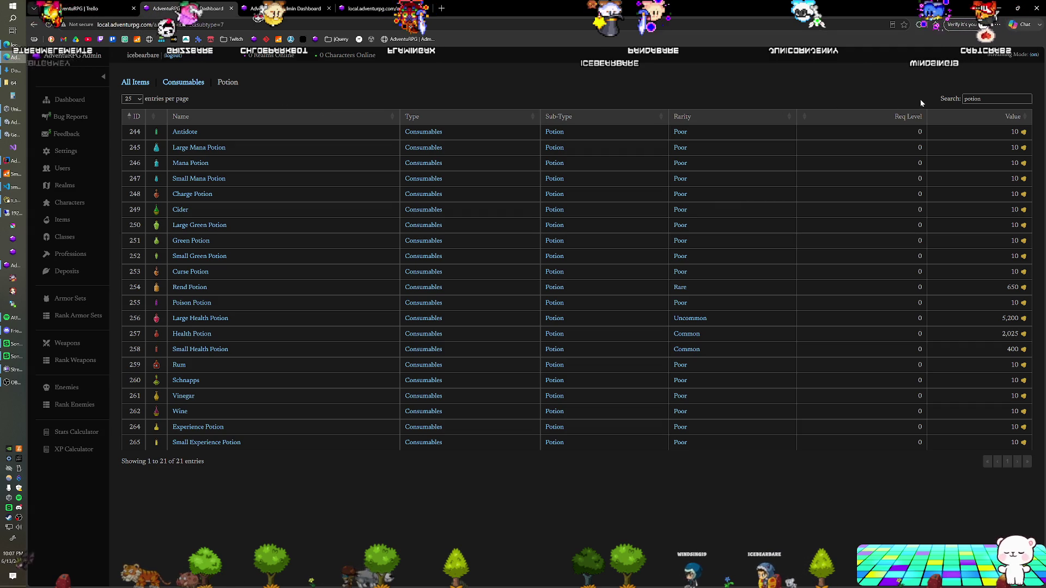
{"action": "left_click", "coordinate": [178, 82]}
{"action": "double_click", "coordinate": [970, 97]}
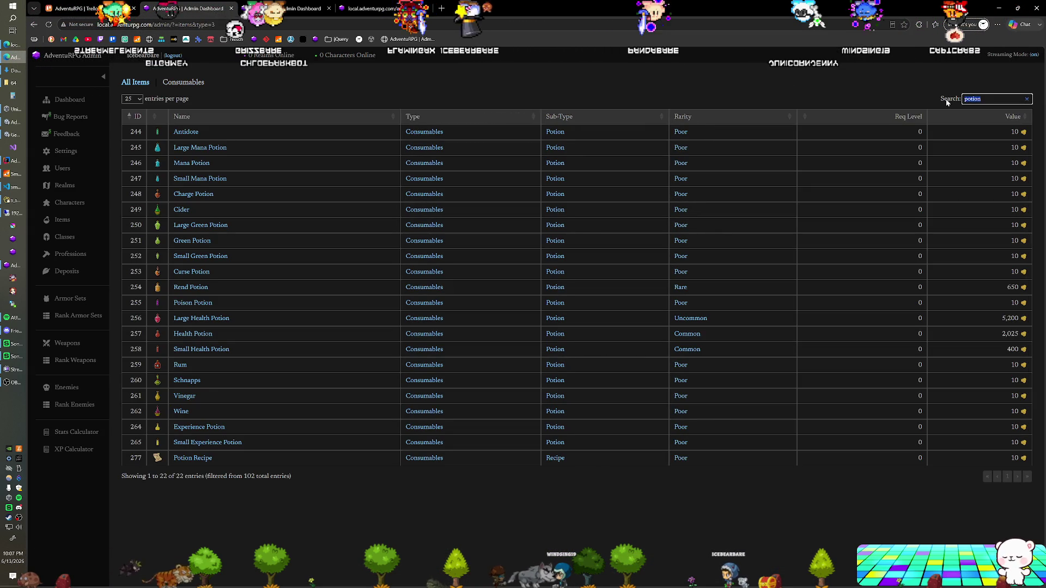
{"action": "type", "text": "coffe"}
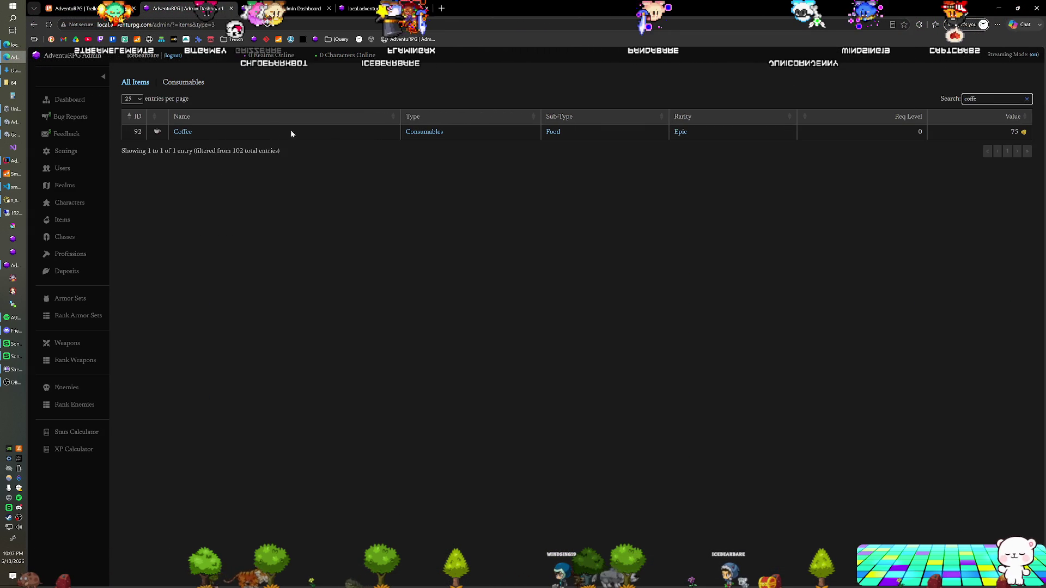
{"action": "left_click", "coordinate": [182, 134]}
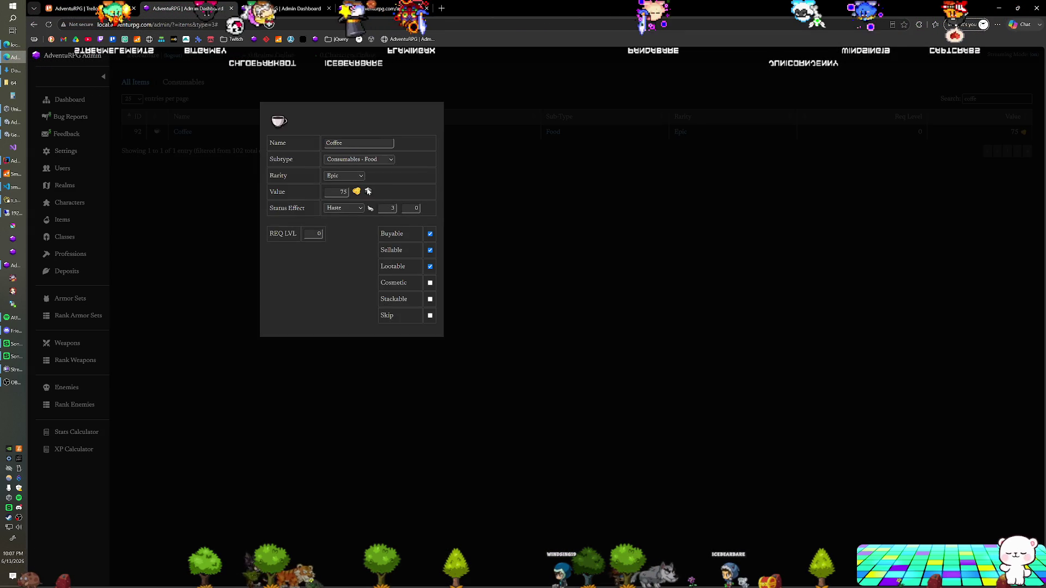
{"action": "left_click", "coordinate": [361, 159]}
{"action": "left_click", "coordinate": [365, 239]}
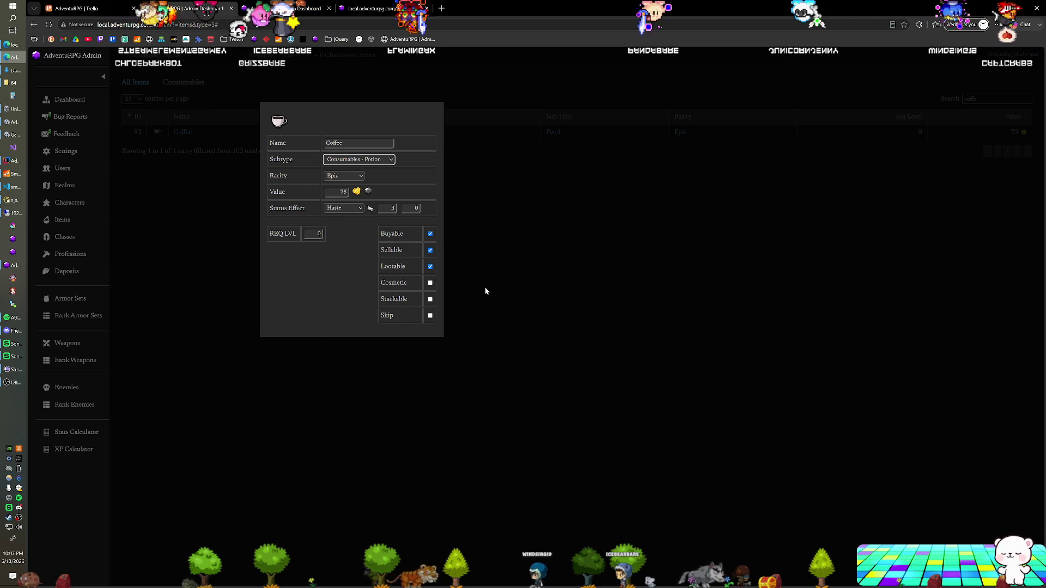
{"action": "left_click", "coordinate": [515, 296]}
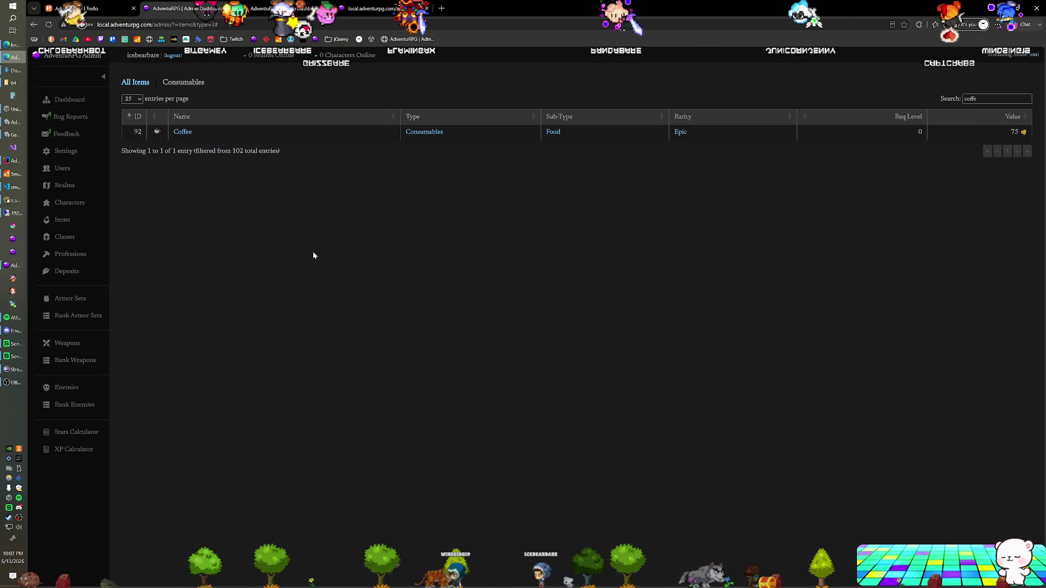
{"action": "key", "text": "alt+Tab"}
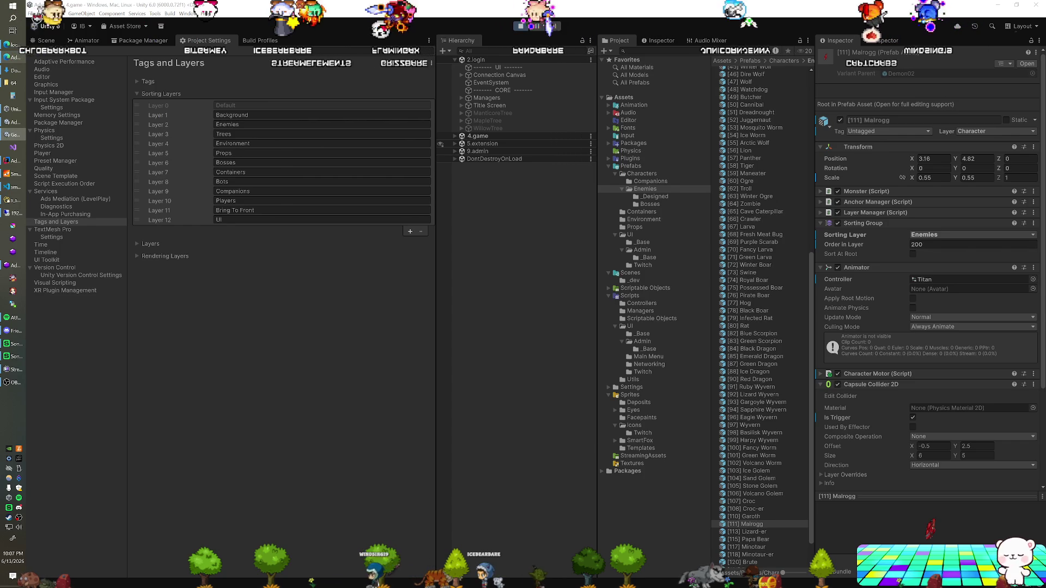
- Fight another creature from the creatures collection on the extension test page
{"action": "left_click", "coordinate": [462, 470]}
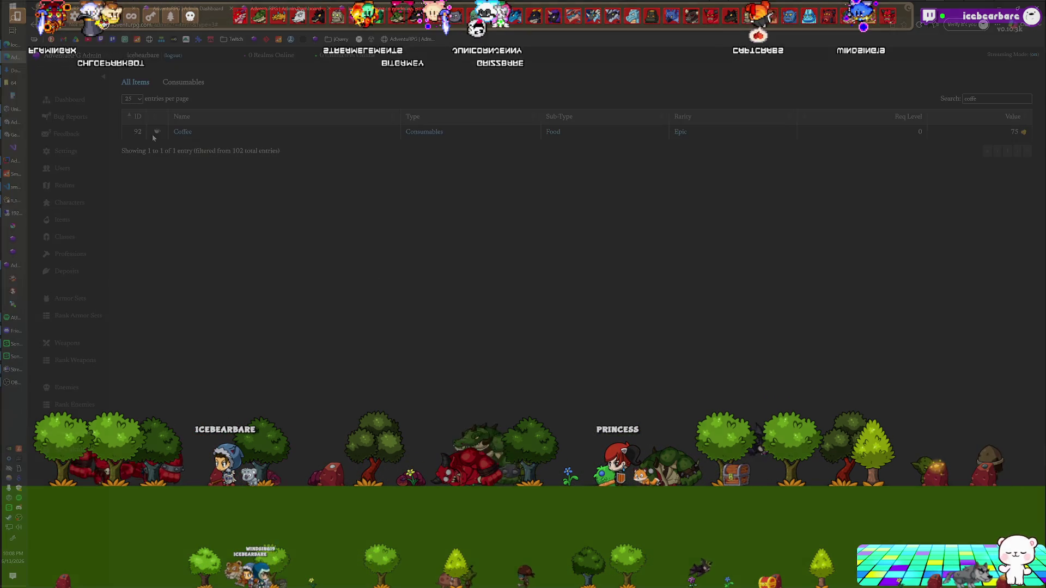
{"action": "left_click", "coordinate": [276, 14]}
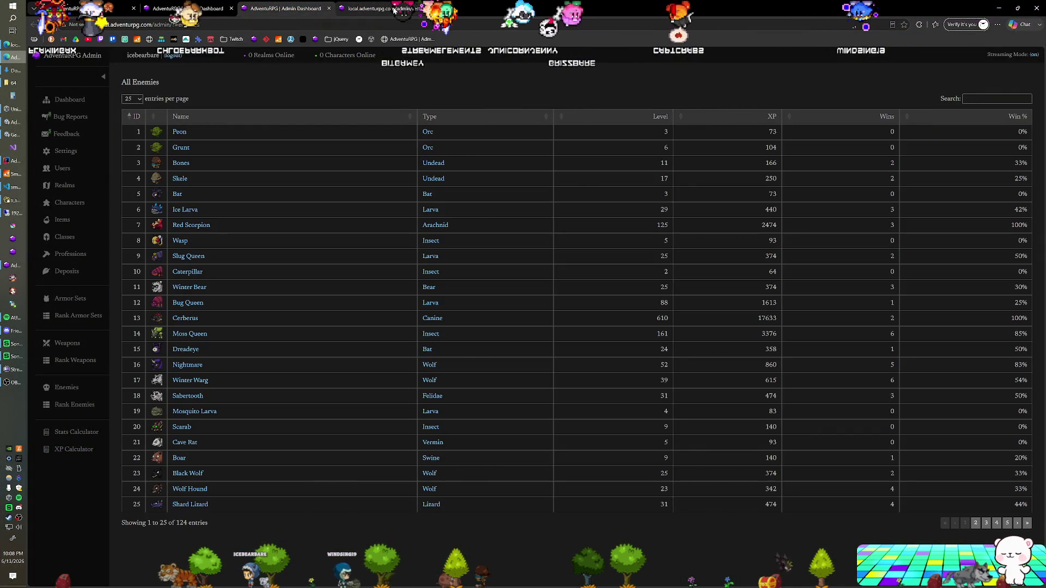
{"action": "left_click", "coordinate": [394, 9]}
{"action": "left_click", "coordinate": [103, 311]}
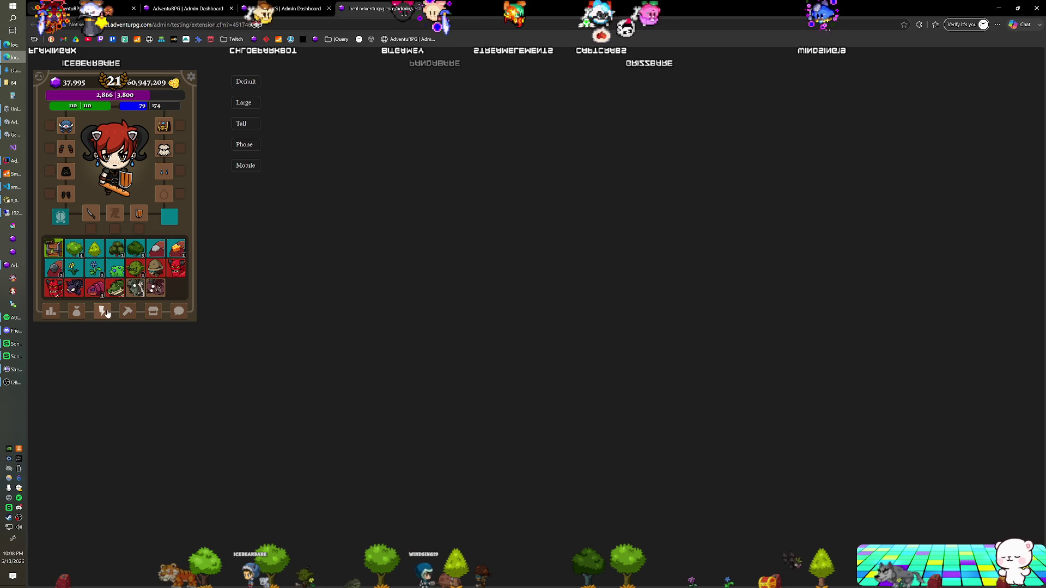
{"action": "left_click", "coordinate": [172, 271]}
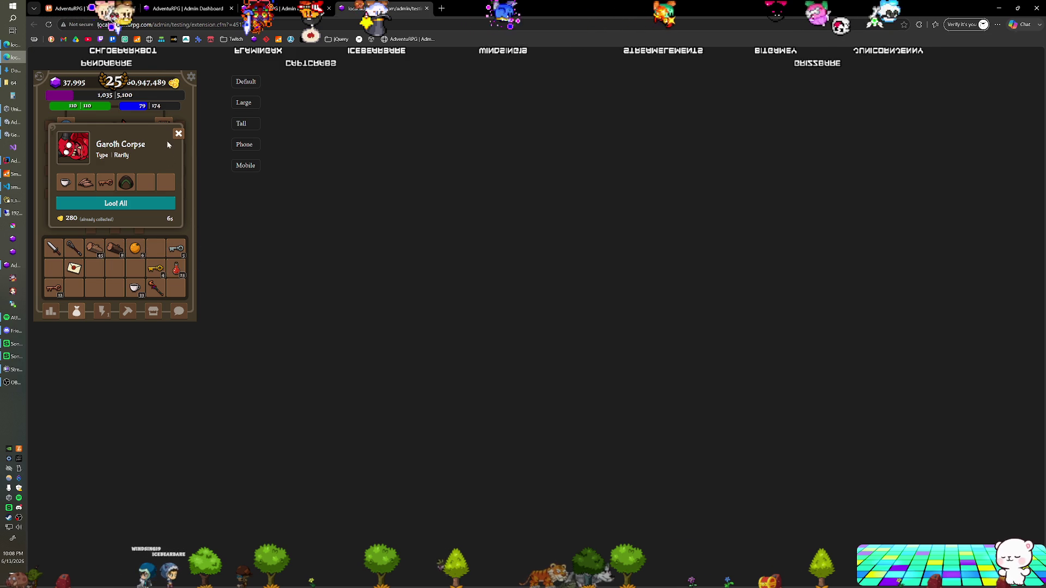
- Close the Garoth Corpse loot window and exit play mode in Unity with Ctrl+P
{"action": "left_click", "coordinate": [177, 134]}
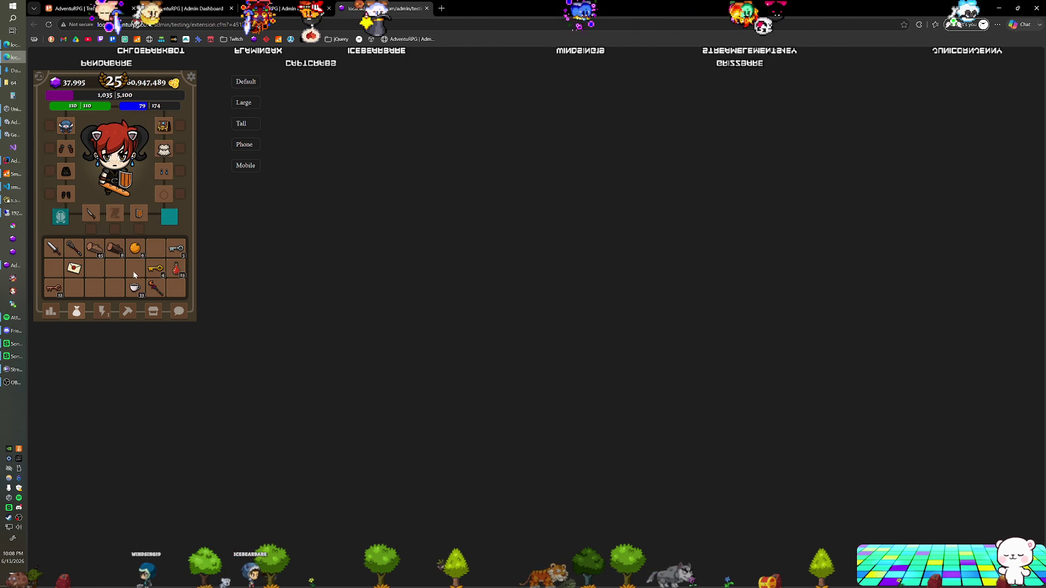
{"action": "key", "text": "alt+Tab"}
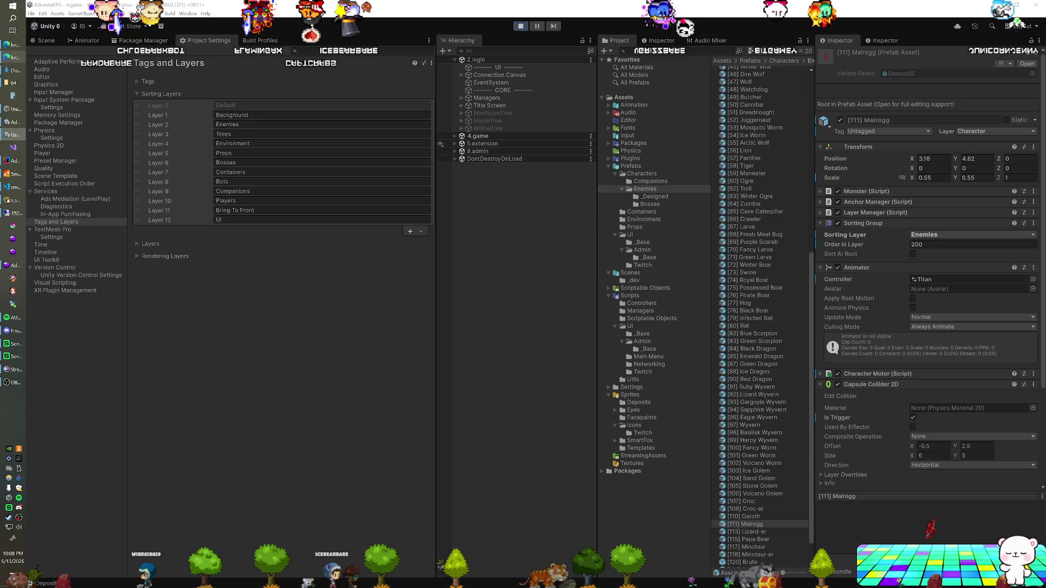
{"action": "key", "text": "ctrl+p"}
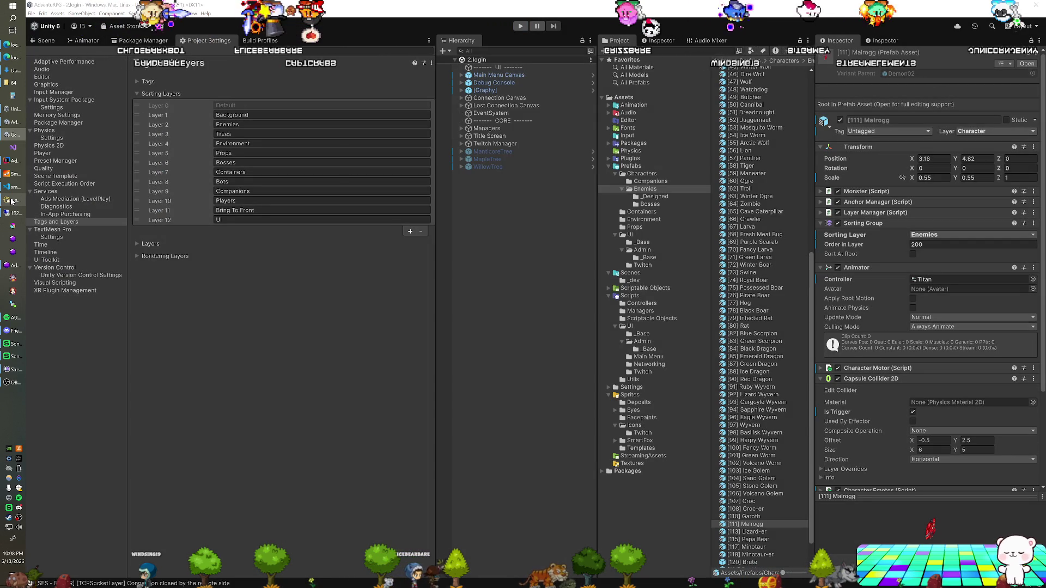
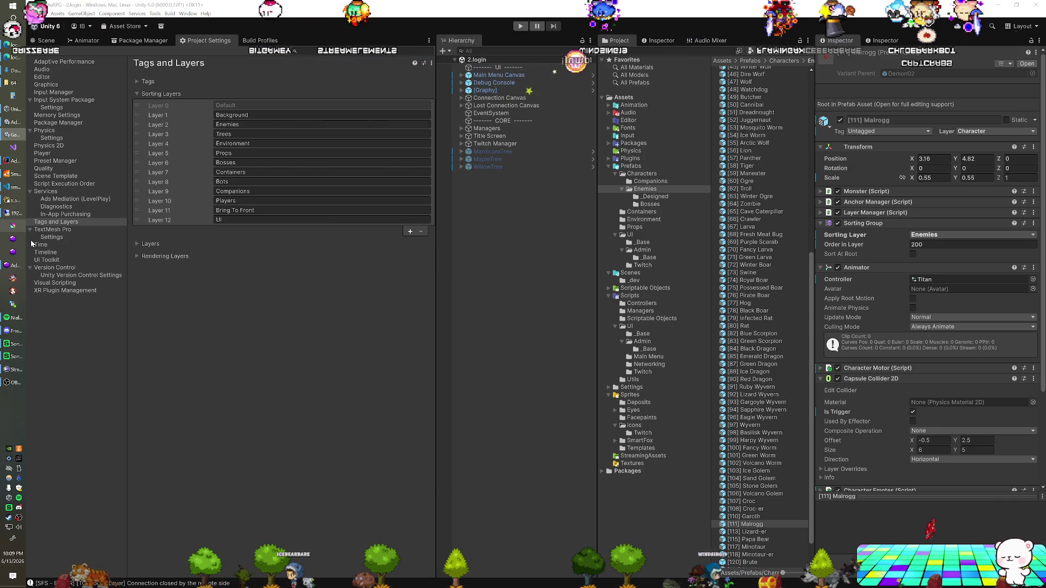
- Open the admin Enemies page in a new tab and filter it by 'croc'
{"action": "left_click", "coordinate": [8, 201]}
{"action": "left_click", "coordinate": [11, 200]}
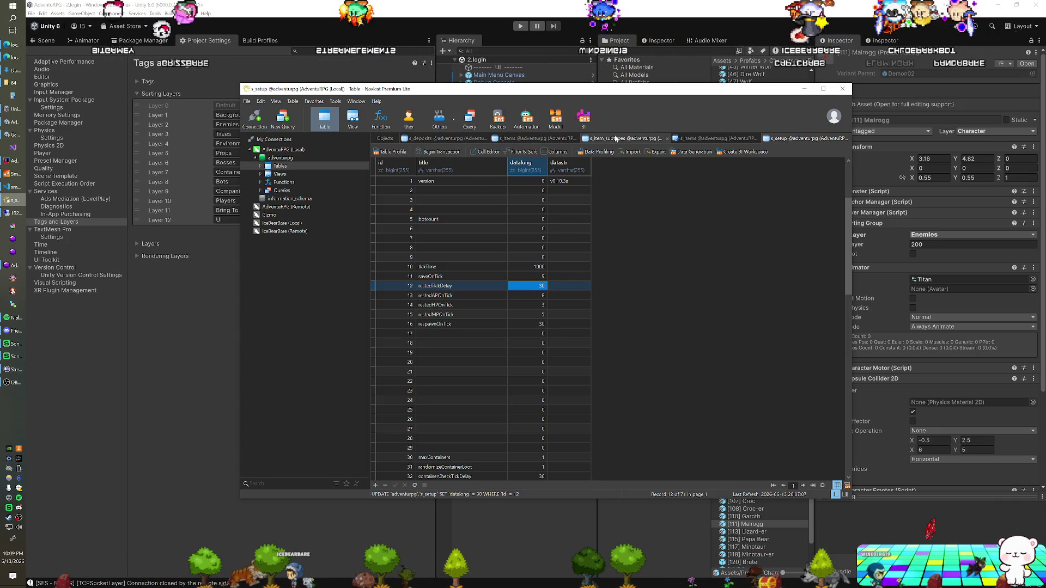
{"action": "left_click", "coordinate": [8, 58]}
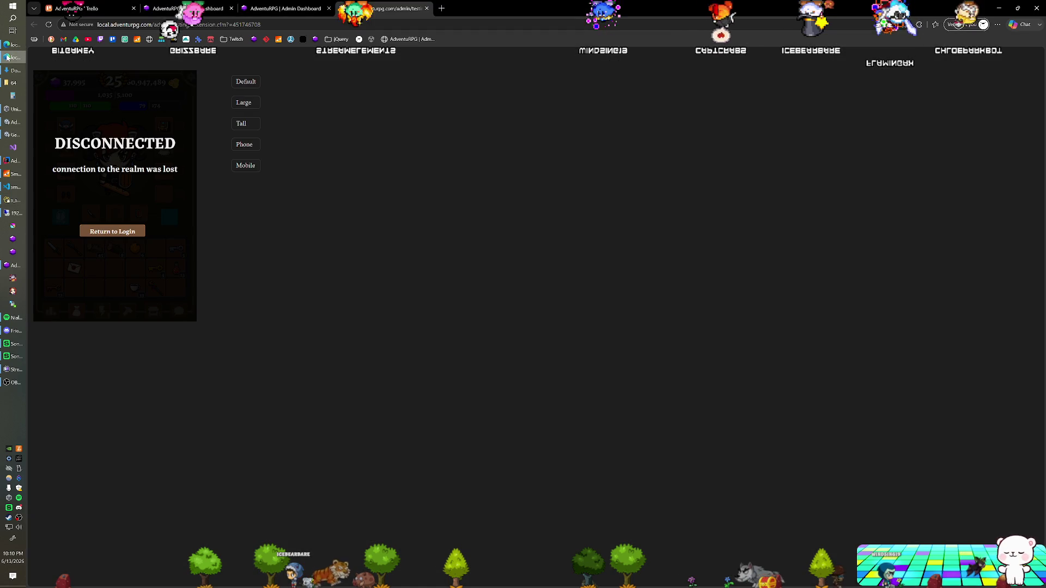
{"action": "left_click", "coordinate": [180, 8]}
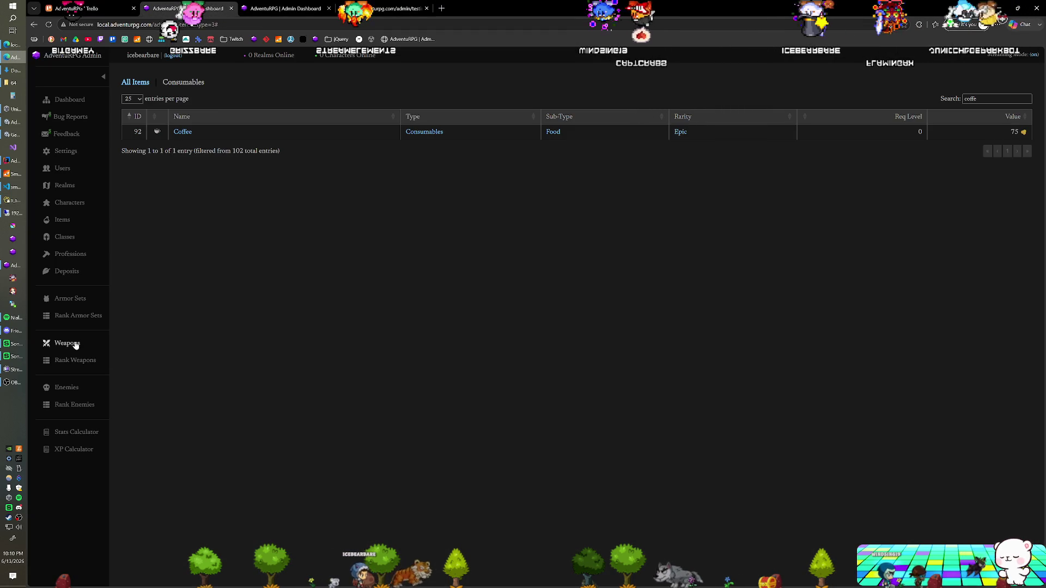
{"action": "left_click", "coordinate": [64, 388]}
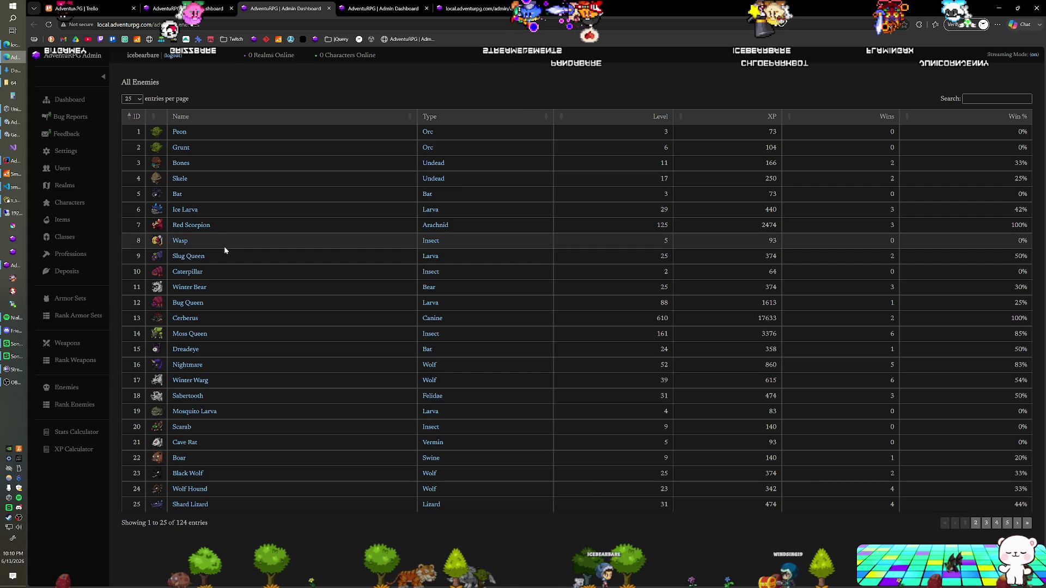
{"action": "left_click", "coordinate": [978, 99]}
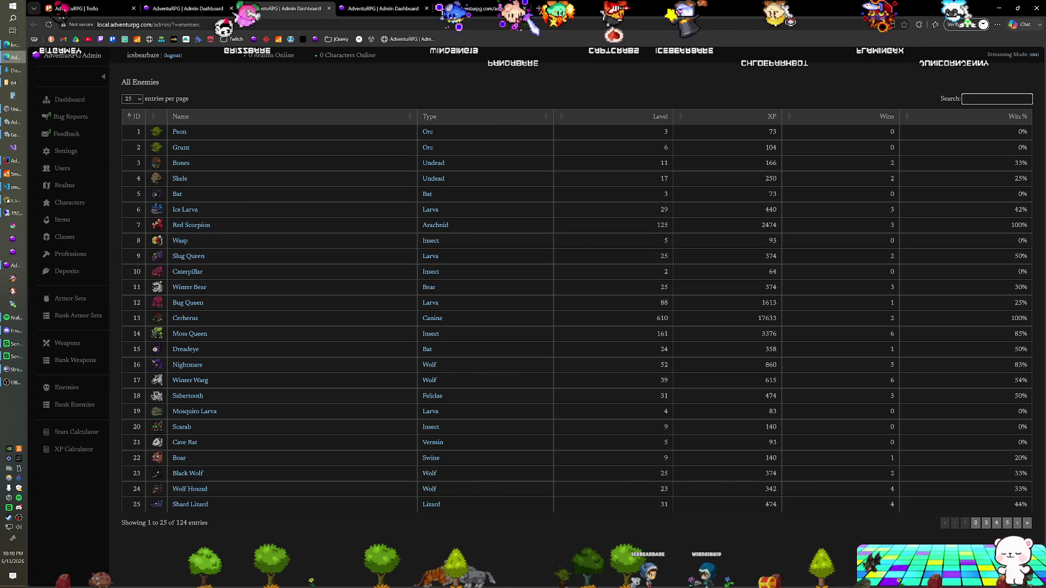
{"action": "type", "text": "croc"}
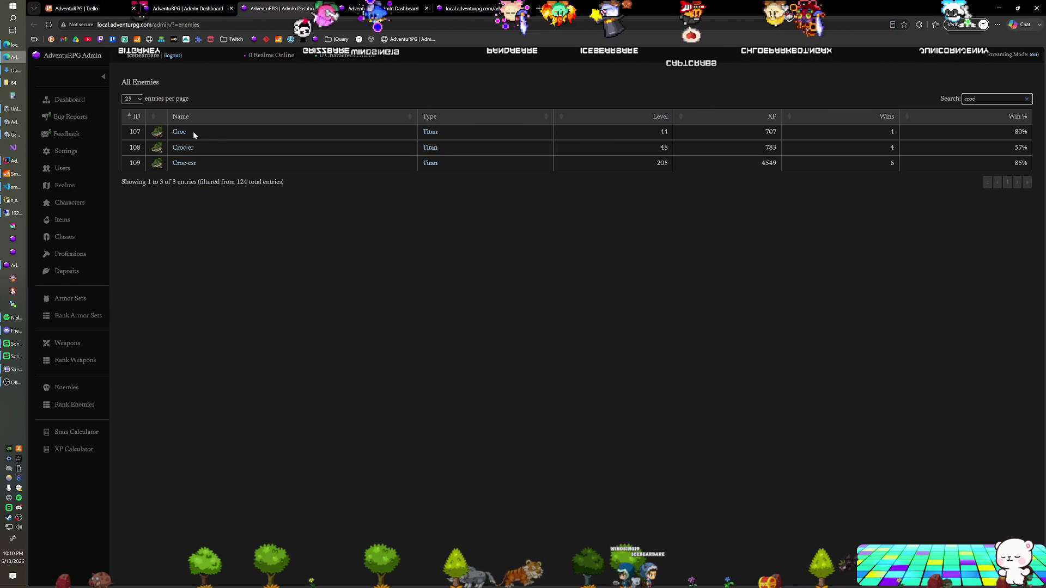
- Set Croc's ATK OFFSET to 1.8 and reopen its edit form to check it
{"action": "left_click", "coordinate": [176, 132]}
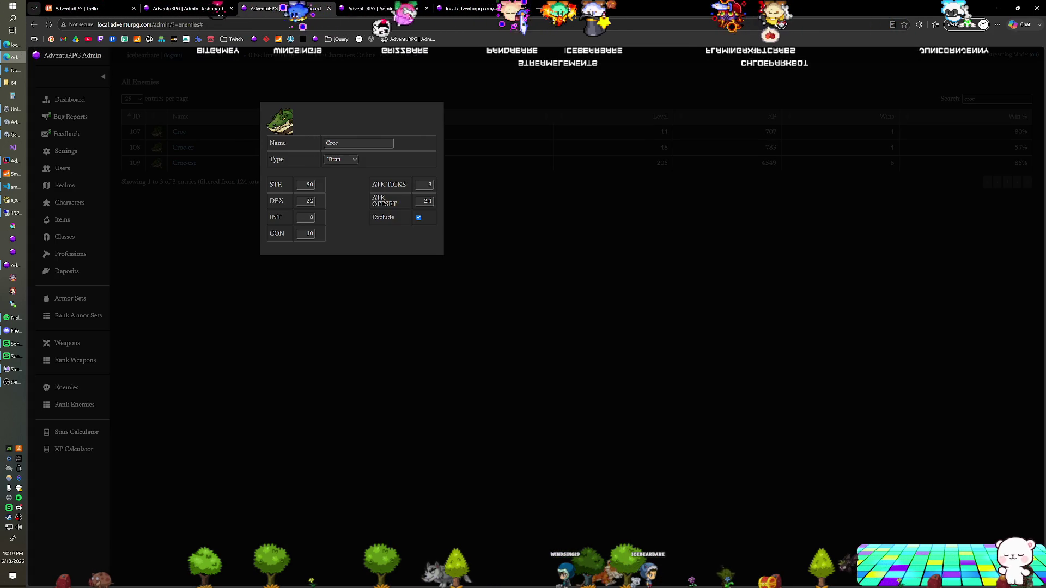
{"action": "type", "text": "1.8"}
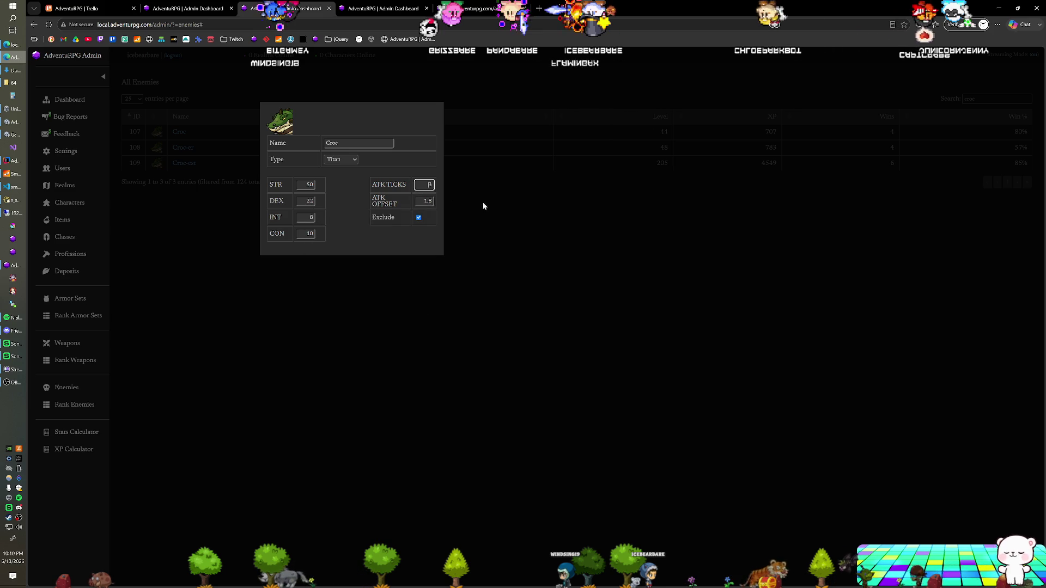
{"action": "left_click", "coordinate": [453, 194]}
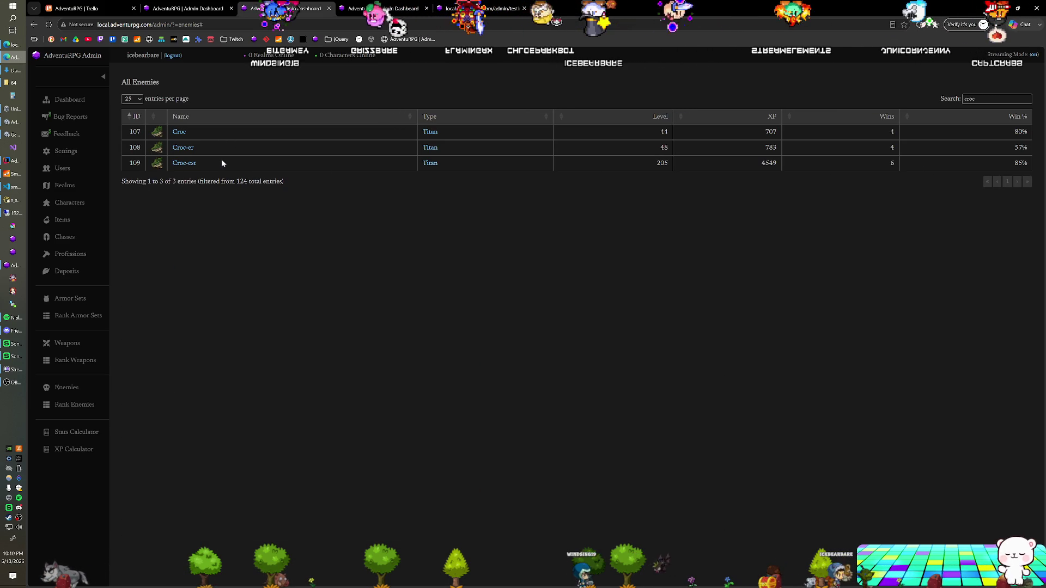
{"action": "left_click", "coordinate": [178, 133]}
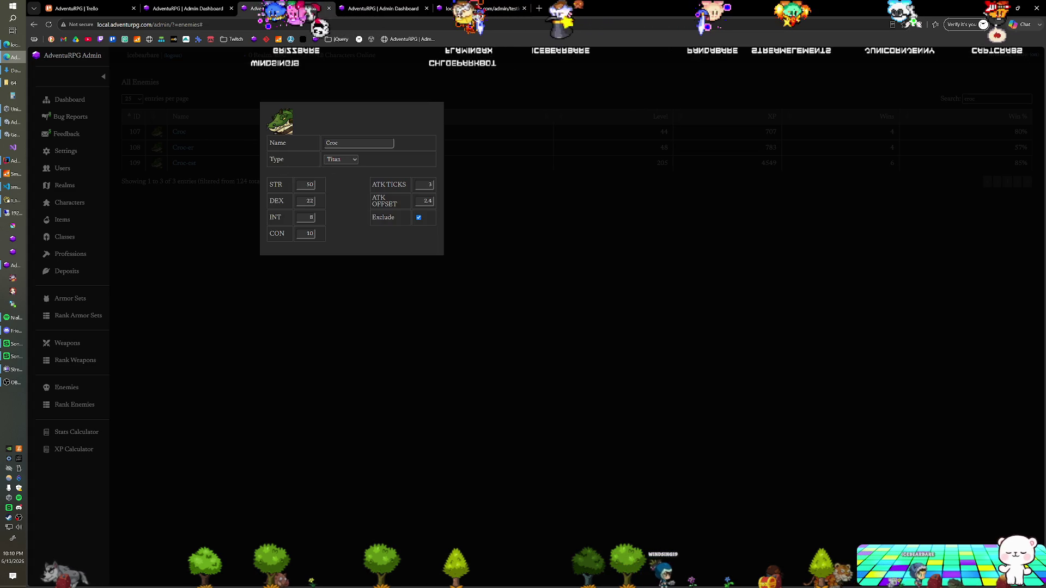
{"action": "left_click", "coordinate": [492, 228]}
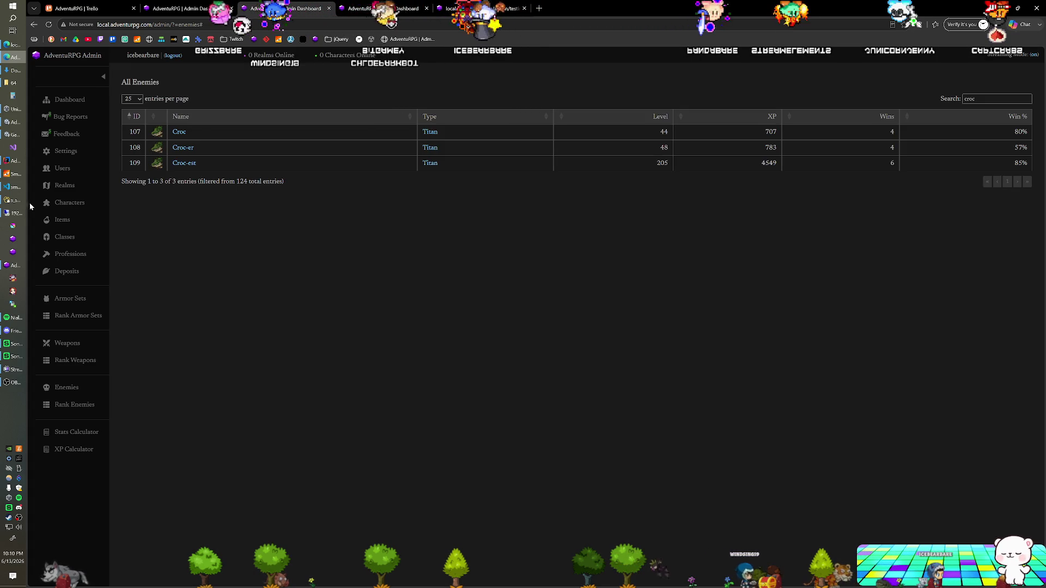
- Open the browser developer console with Ctrl+Shift+J and recheck Croc's edit form
{"action": "left_click", "coordinate": [16, 200]}
{"action": "key", "text": "alt+Tab"}
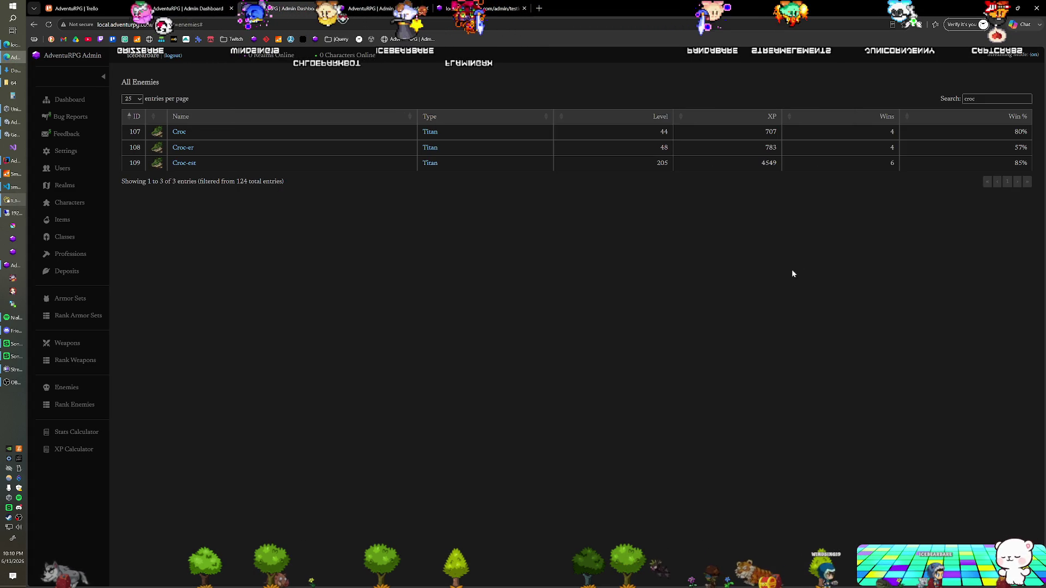
{"action": "key", "text": "ctrl+shift+j"}
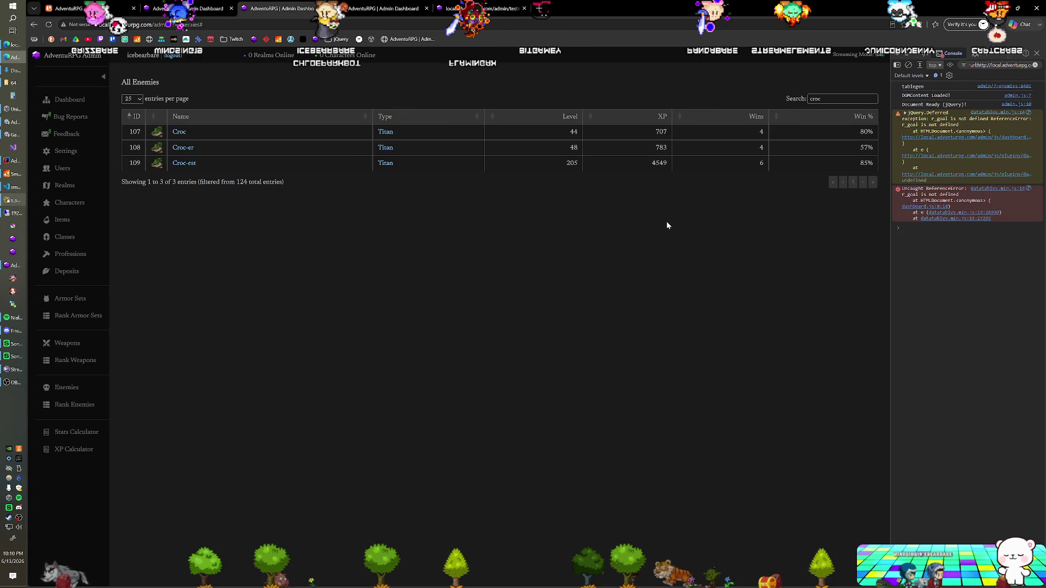
{"action": "left_click", "coordinate": [192, 135]}
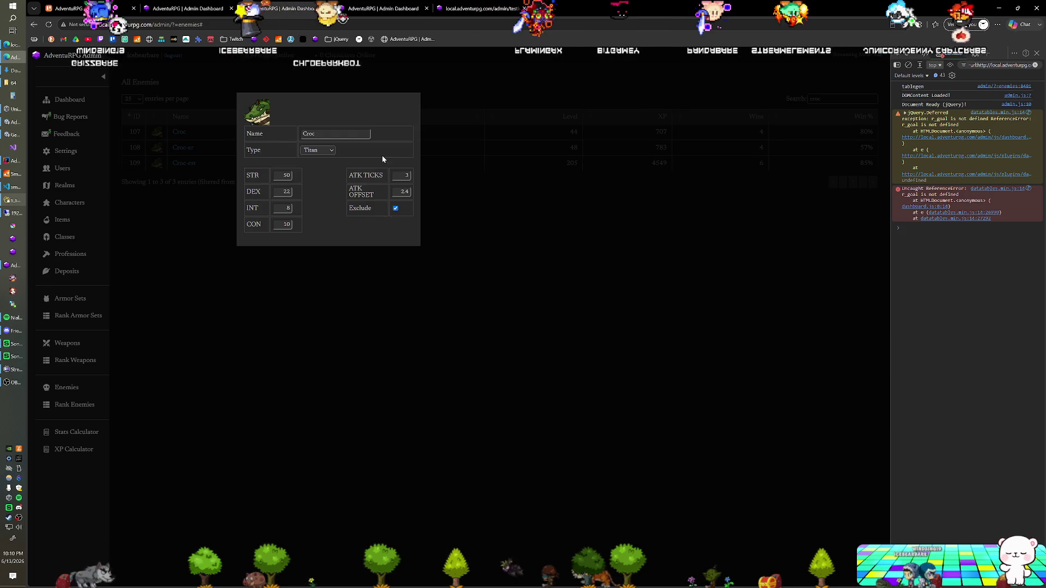
{"action": "left_click", "coordinate": [421, 188]}
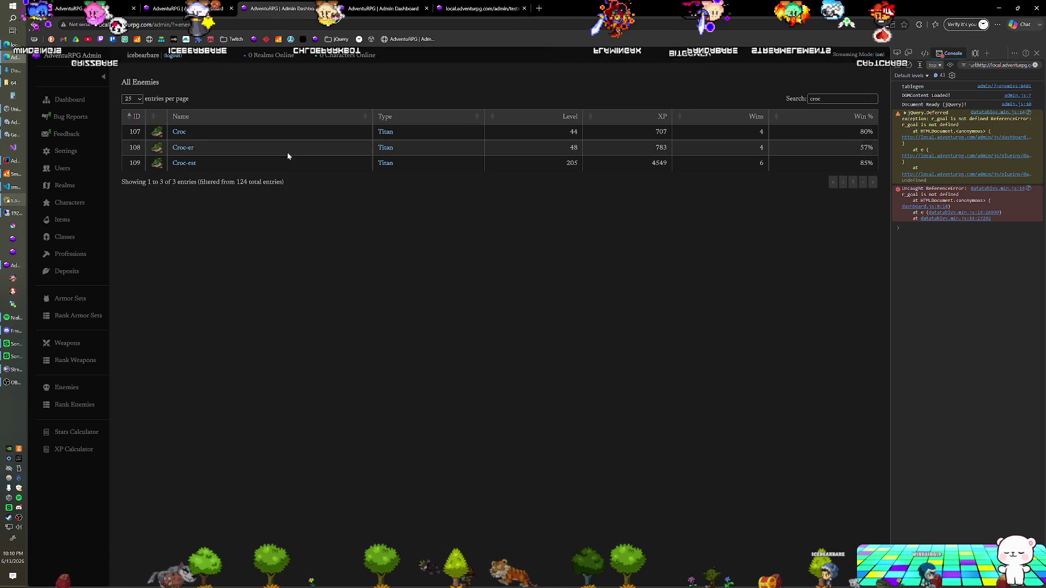
- Re-enter 1.8 as Croc's ATK OFFSET and verify it after the page reloads
{"action": "left_click", "coordinate": [179, 133]}
{"action": "double_click", "coordinate": [411, 191]}
{"action": "type", "text": "1.8"}
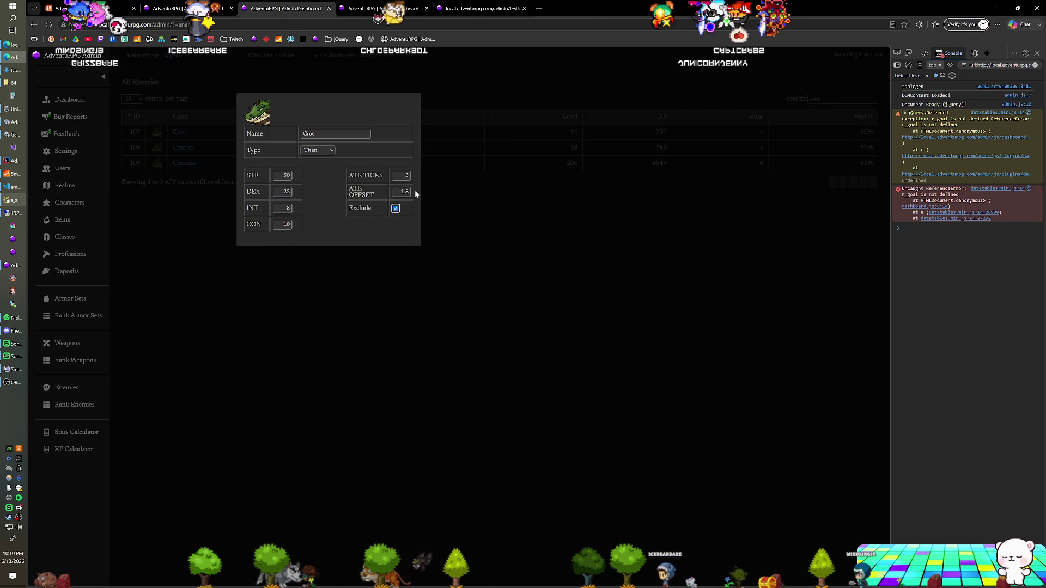
{"action": "left_click", "coordinate": [532, 225]}
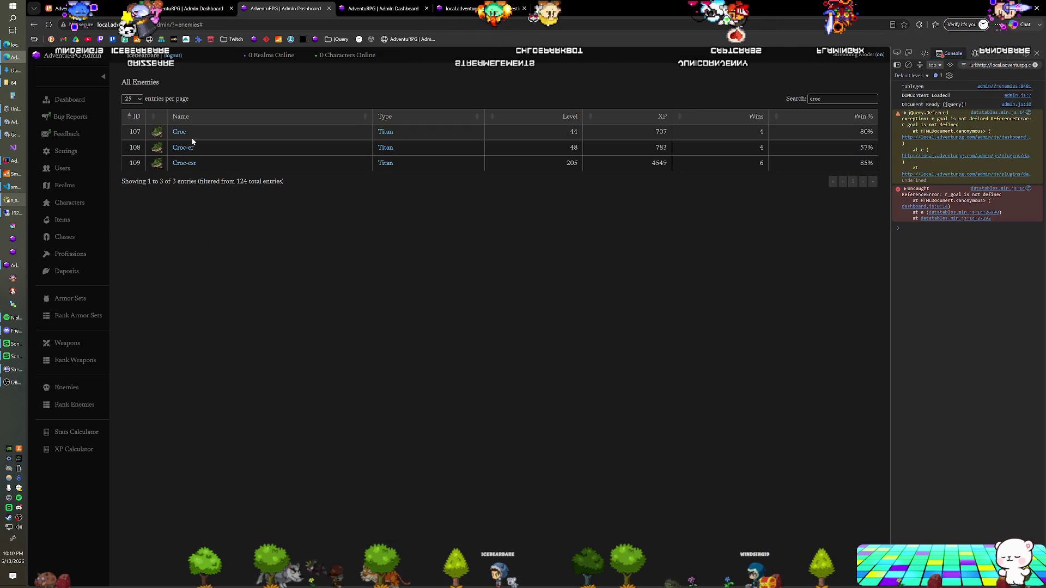
{"action": "left_click", "coordinate": [193, 137]}
{"action": "left_click", "coordinate": [429, 247]}
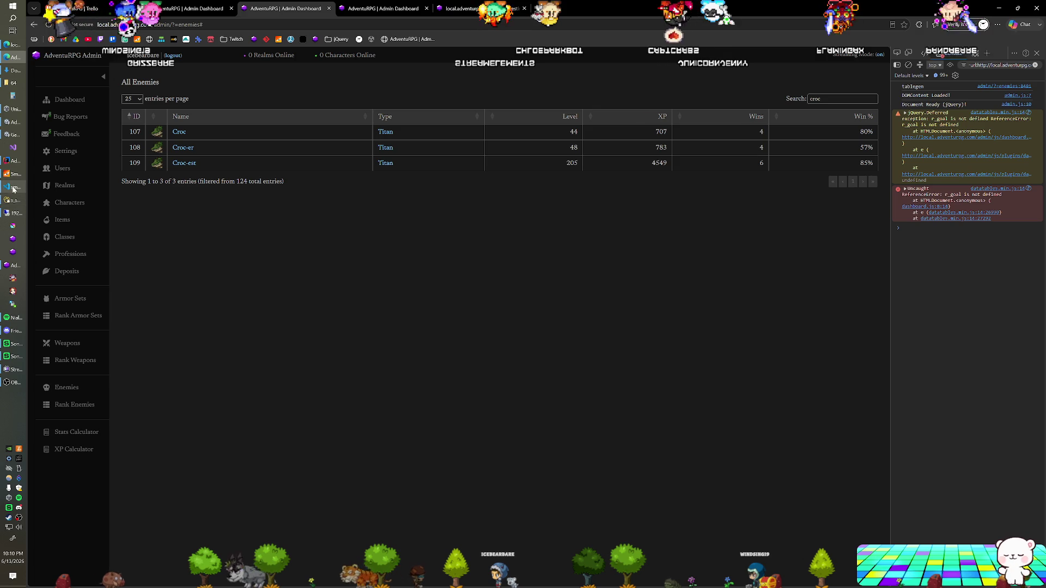
{"action": "left_click", "coordinate": [13, 200]}
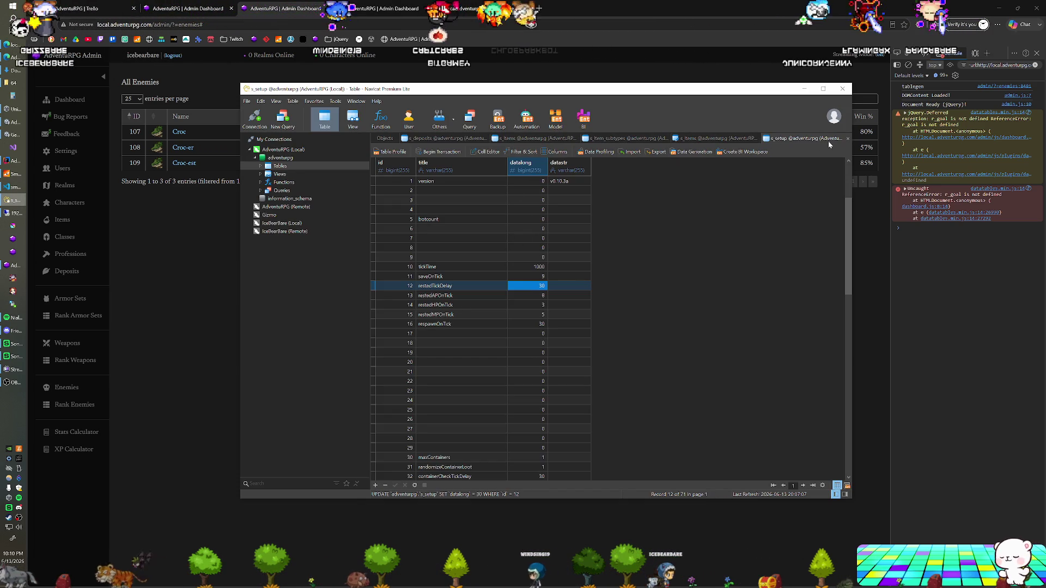
- Close the duplicate s_items and s_item_subtypes tabs and return to the table list
{"action": "left_click", "coordinate": [753, 138]}
{"action": "left_click", "coordinate": [757, 138]}
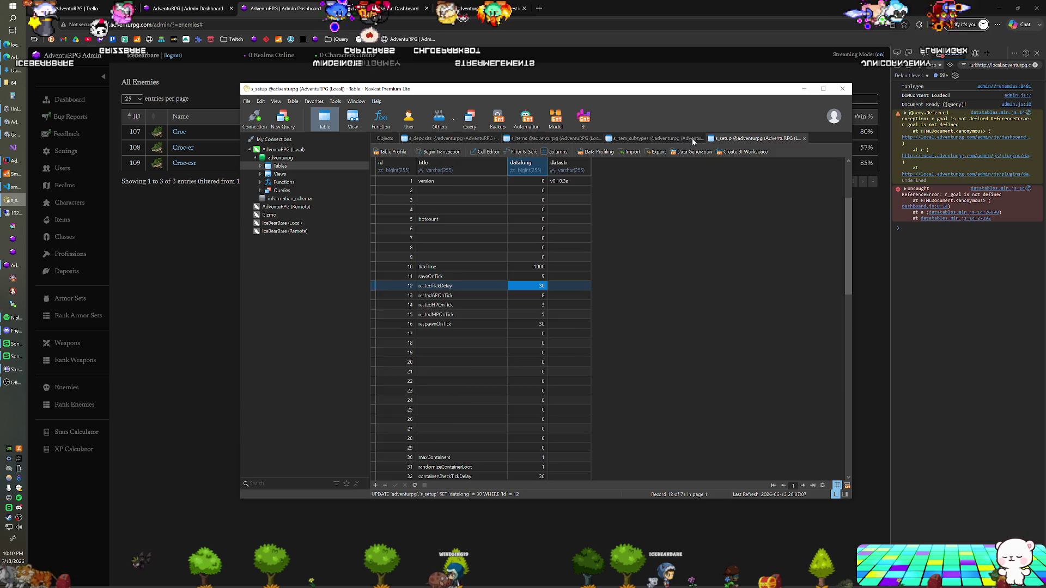
{"action": "left_click", "coordinate": [674, 139]}
{"action": "left_click", "coordinate": [702, 139]}
{"action": "left_click", "coordinate": [551, 138]}
{"action": "left_click", "coordinate": [600, 138]}
{"action": "left_click", "coordinate": [459, 137]}
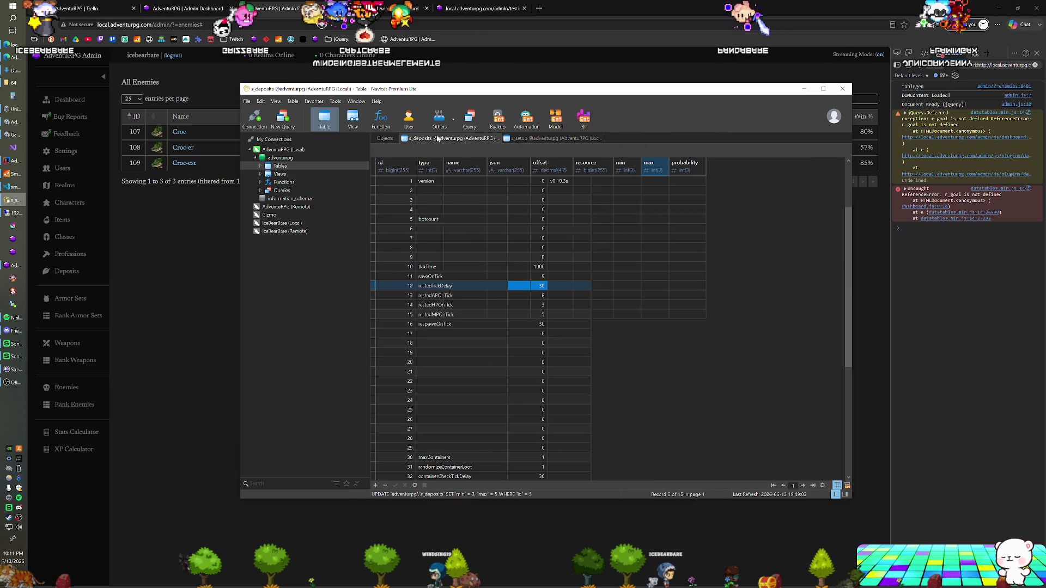
{"action": "left_click", "coordinate": [386, 138]}
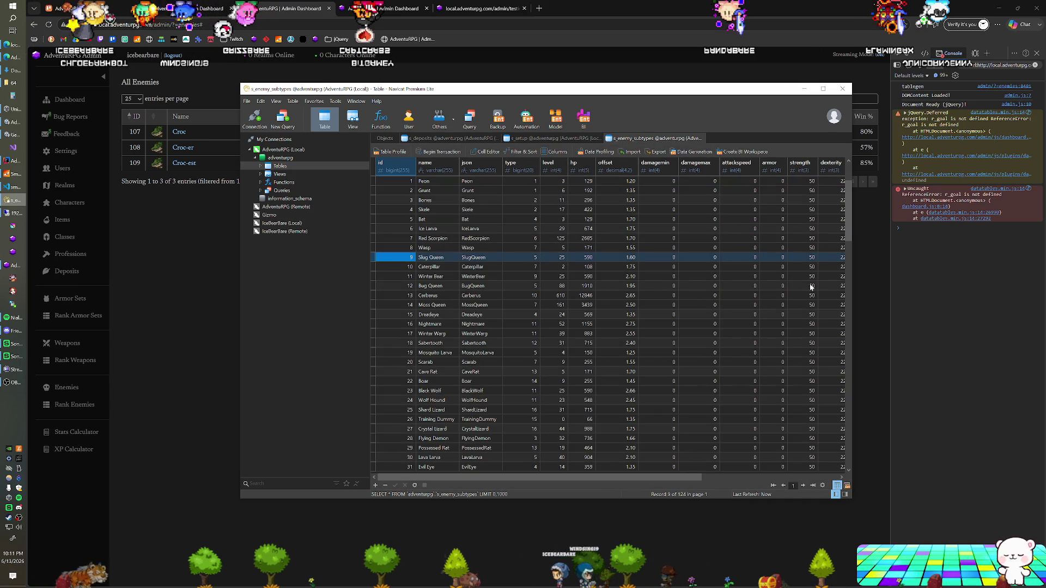
- In s_enemy_subtypes, change Croc's offset from 2.40 to 1.80
{"action": "scroll", "coordinate": [518, 382], "scroll_direction": "down", "scroll_amount": 20}
{"action": "left_click", "coordinate": [518, 419]}
{"action": "key", "text": "ctrl+End"}
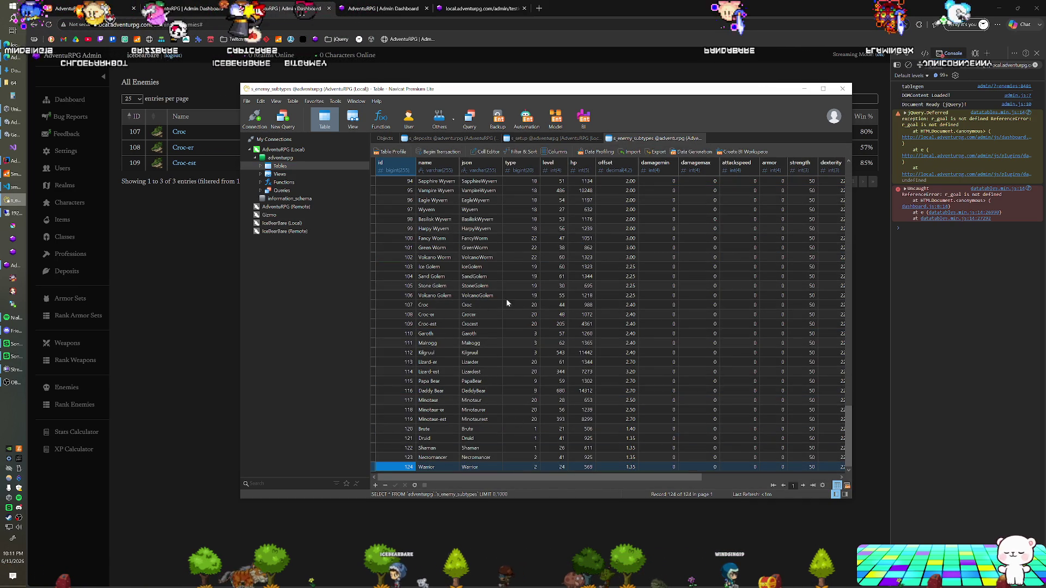
{"action": "double_click", "coordinate": [612, 304]}
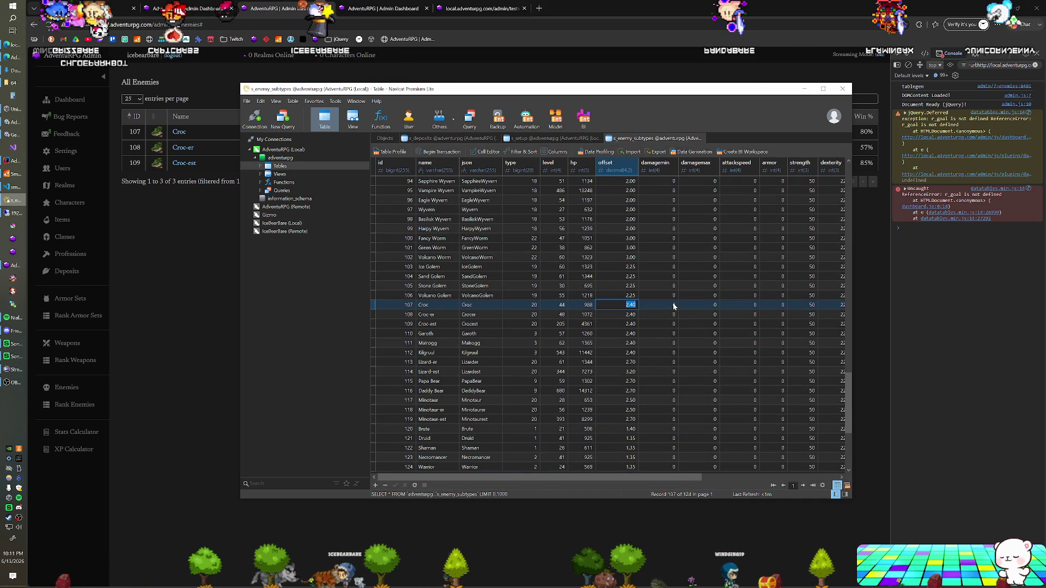
{"action": "type", "text": "1.8"}
{"action": "key", "text": "Down"}
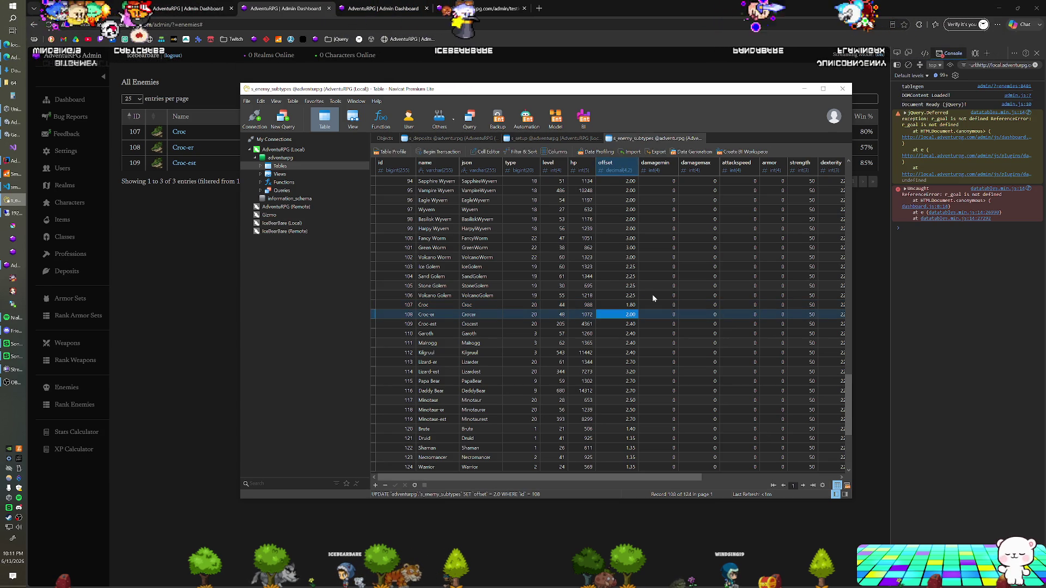
{"action": "left_click", "coordinate": [19, 172]}
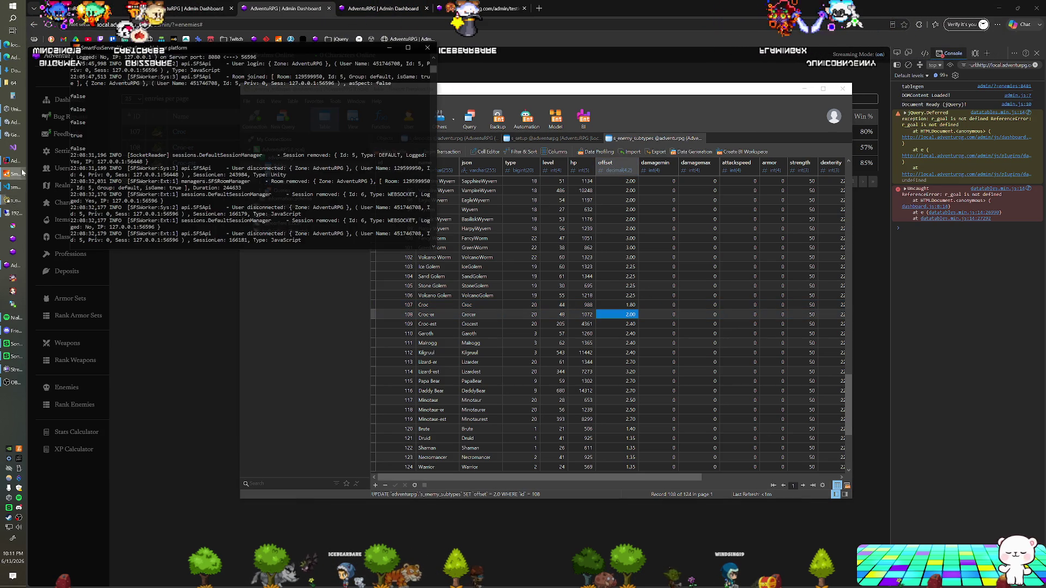
- Shut down SmartFoxServer, then start the game in Unity Play mode with Ctrl+P
{"action": "left_click", "coordinate": [432, 49]}
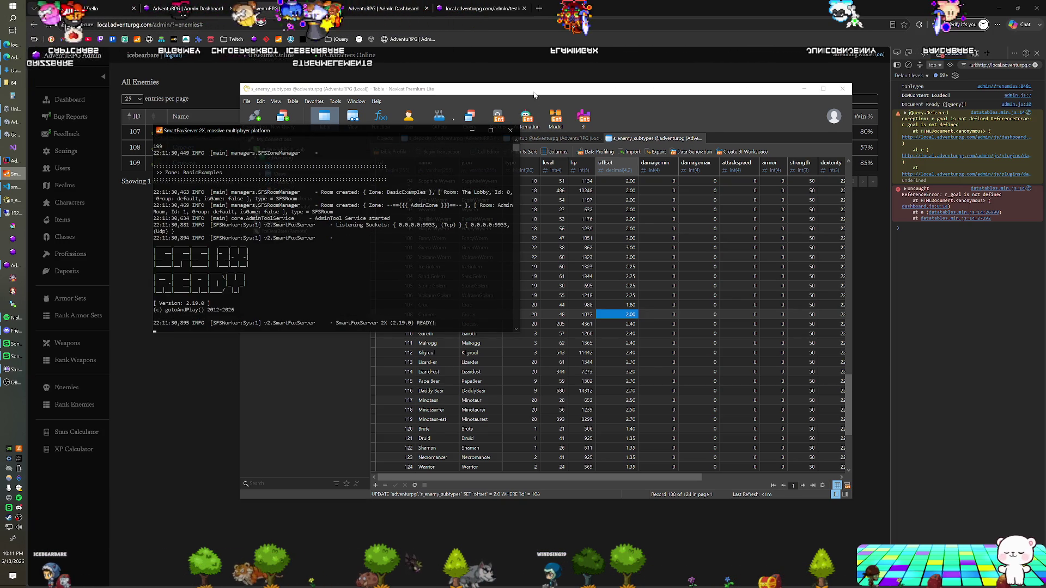
{"action": "key", "text": "alt+Tab"}
{"action": "key", "text": "ctrl+p"}
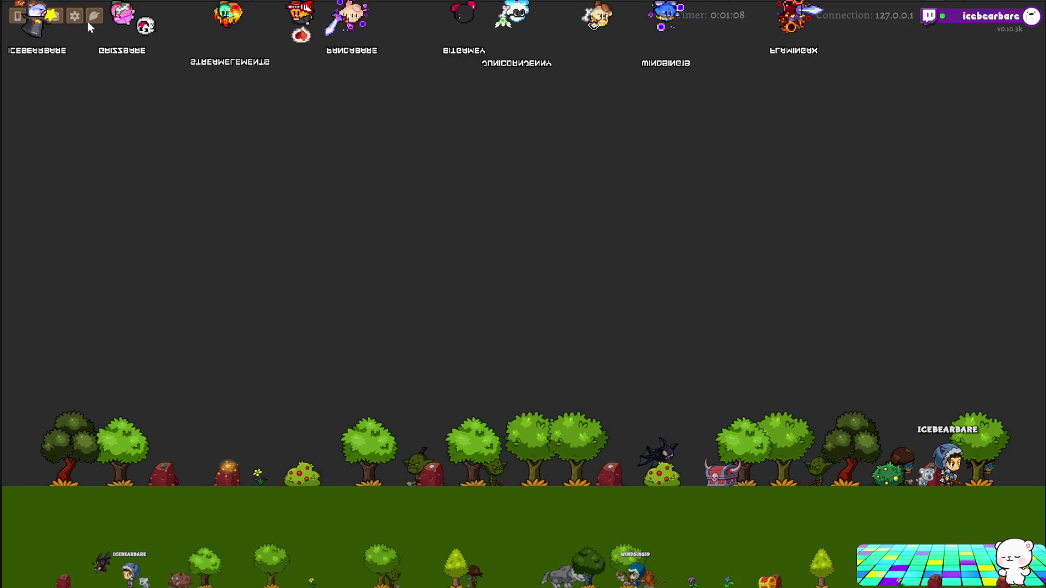
- Scroll through the enemy icon rows in the top bar, then exit to the extension test page
{"action": "mouse_move", "coordinate": [205, 47]}
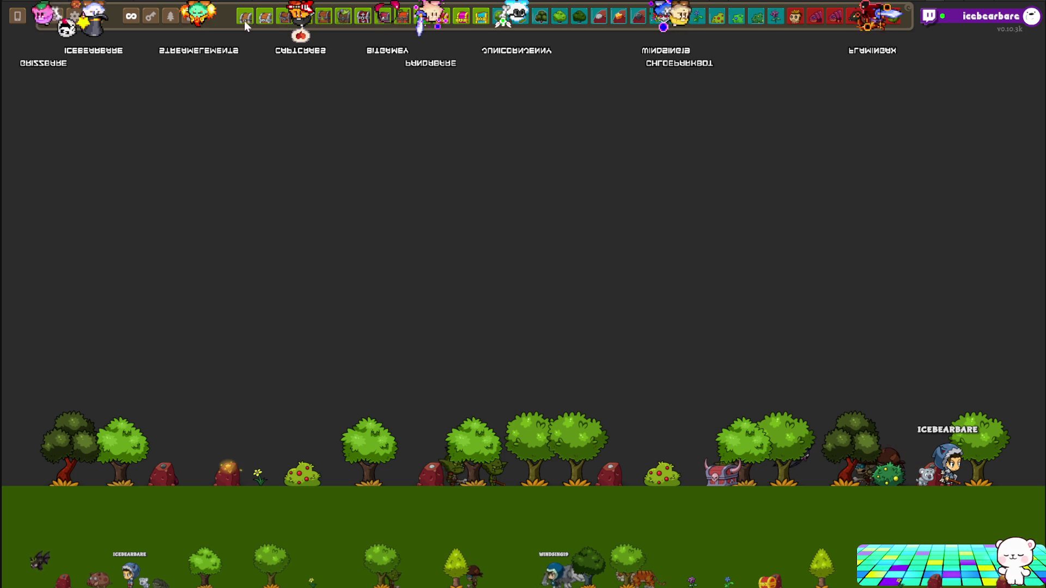
{"action": "scroll", "coordinate": [590, 27], "scroll_direction": "down", "scroll_amount": 2}
{"action": "scroll", "coordinate": [606, 18], "scroll_direction": "down", "scroll_amount": 3}
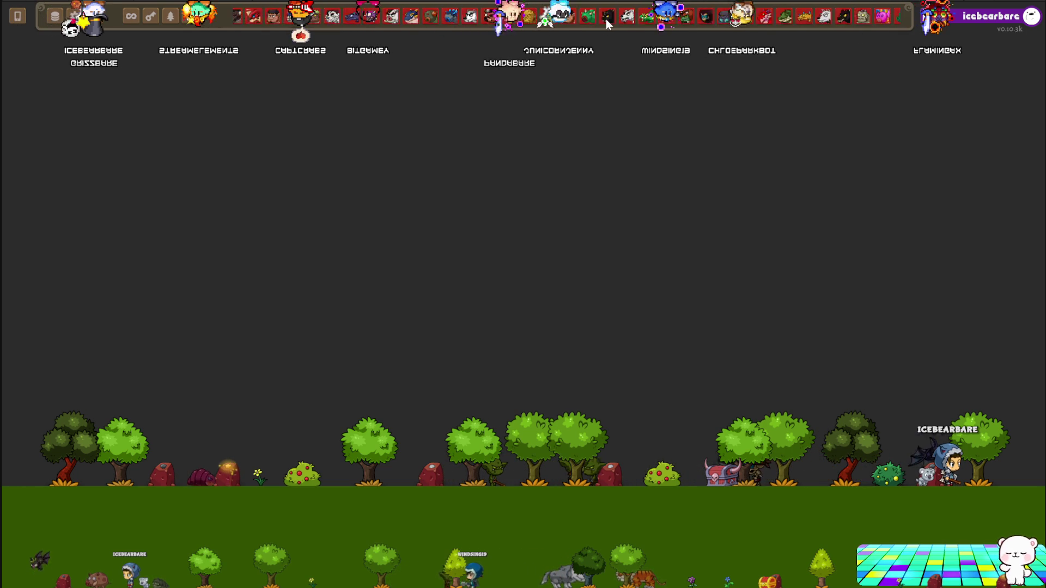
{"action": "scroll", "coordinate": [547, 16], "scroll_direction": "down", "scroll_amount": 2}
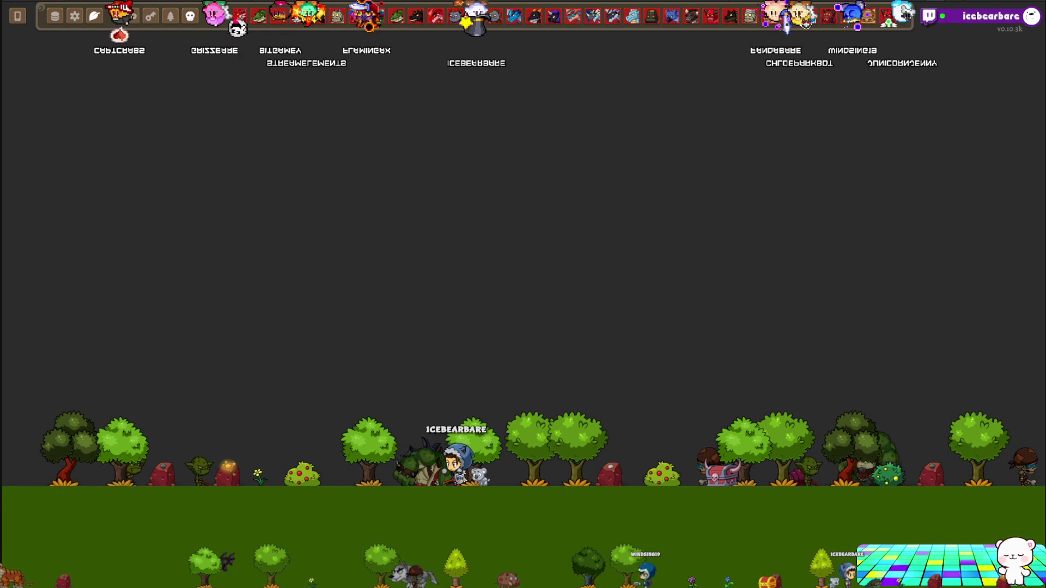
{"action": "key", "text": "Escape"}
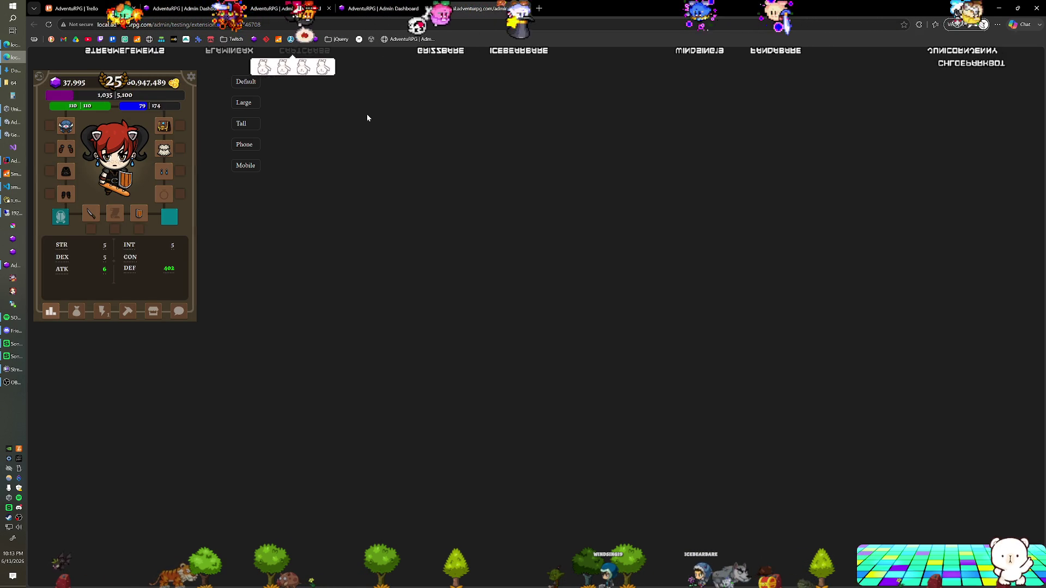
- Move a cup up one inventory slot, fight a creature from the hunt list, and close the Croc-er Corpse loot
{"action": "left_click", "coordinate": [108, 315]}
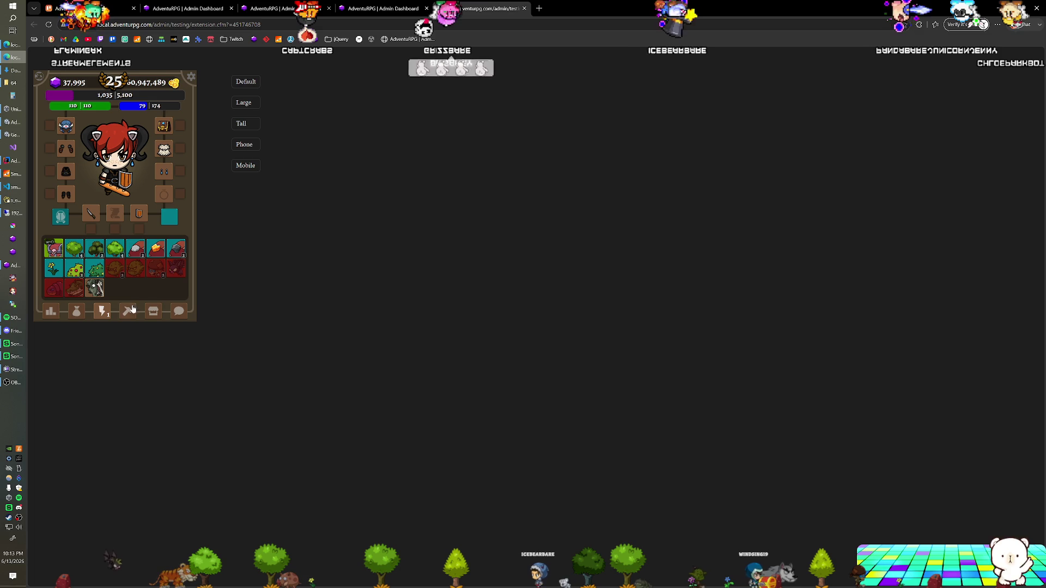
{"action": "left_click_drag", "start_coordinate": [133, 292], "coordinate": [121, 185]}
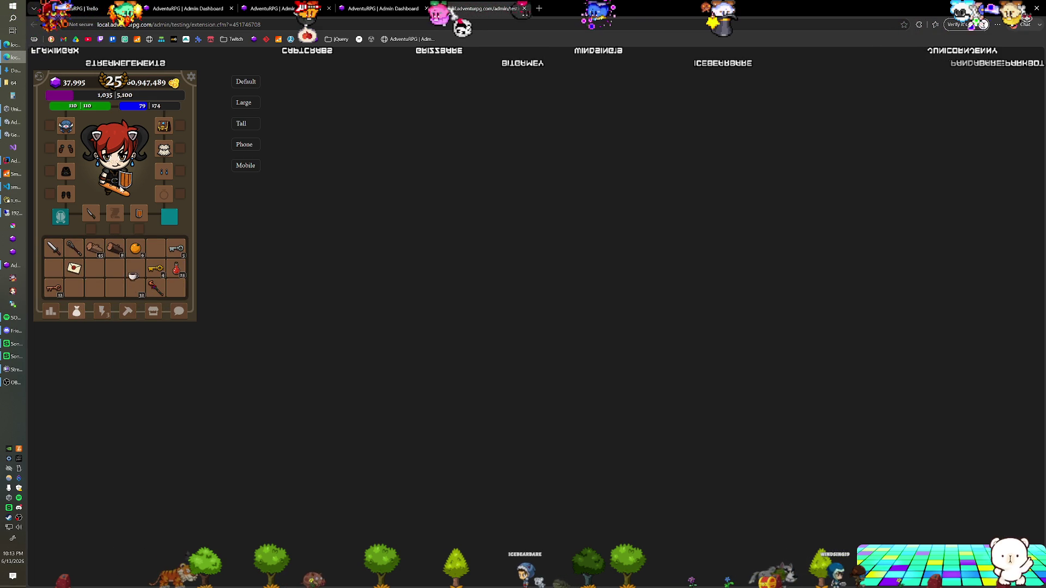
{"action": "left_click", "coordinate": [102, 311]}
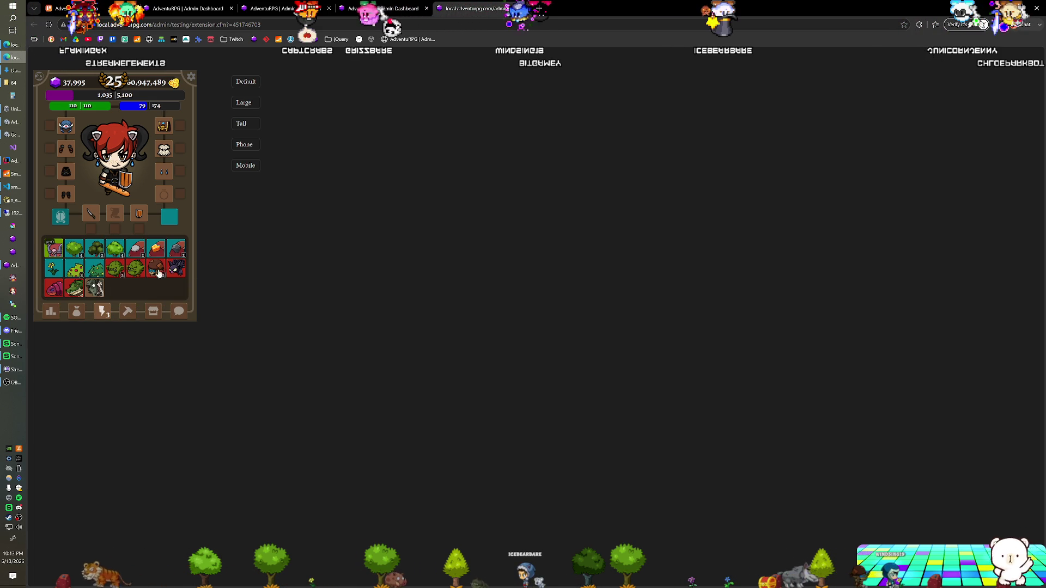
{"action": "left_click", "coordinate": [76, 290]}
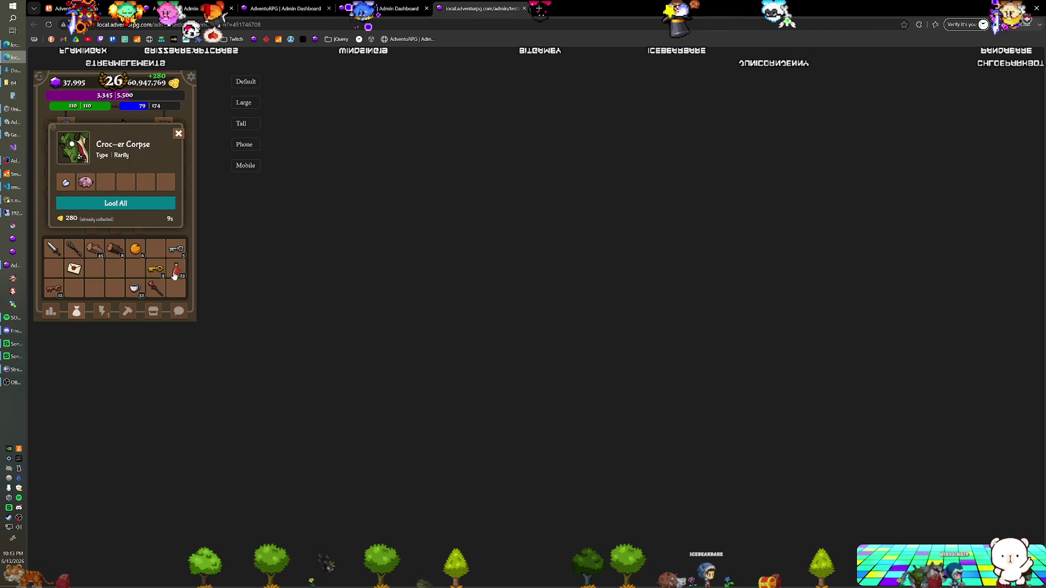
{"action": "left_click", "coordinate": [179, 135]}
- Reload the test page and dismiss the print preview
{"action": "key", "text": "F5"}
{"action": "key", "text": "ctrl+p"}
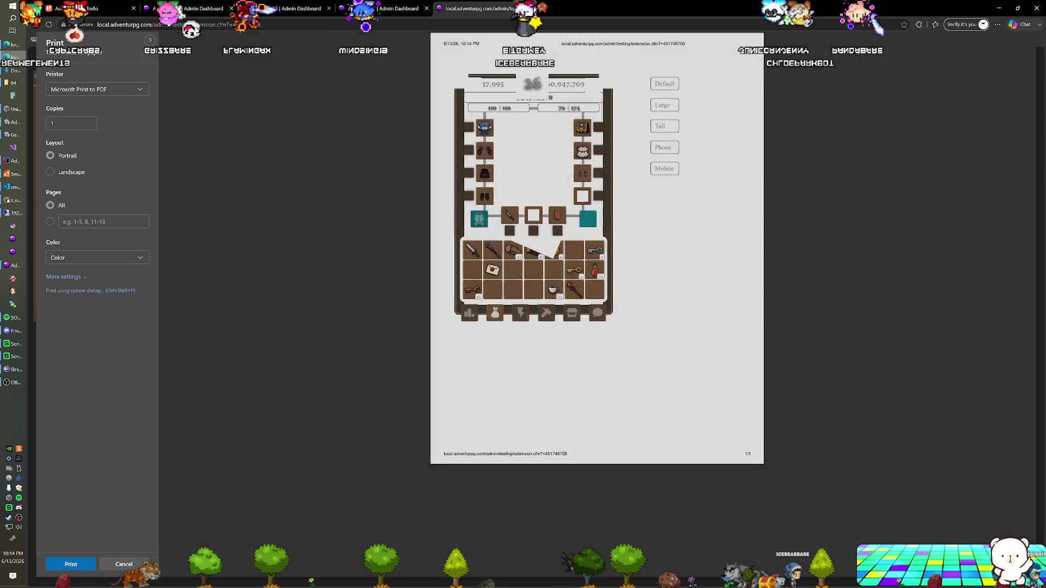
{"action": "key", "text": "Escape"}
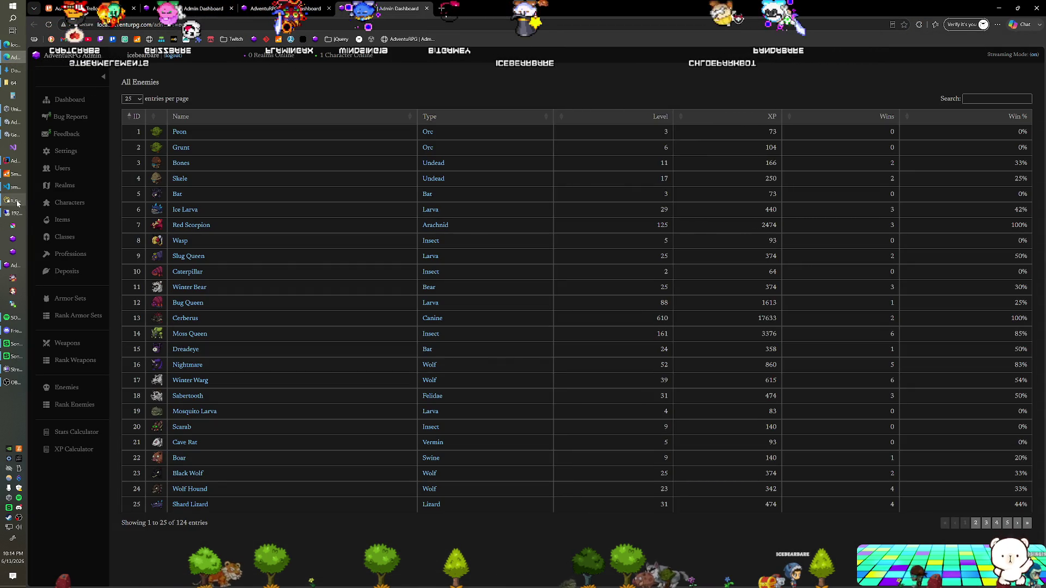
- Set Croc's offset to 1.75 and Croc-er's to 2.30 in s_enemy_subtypes
{"action": "left_click", "coordinate": [13, 201]}
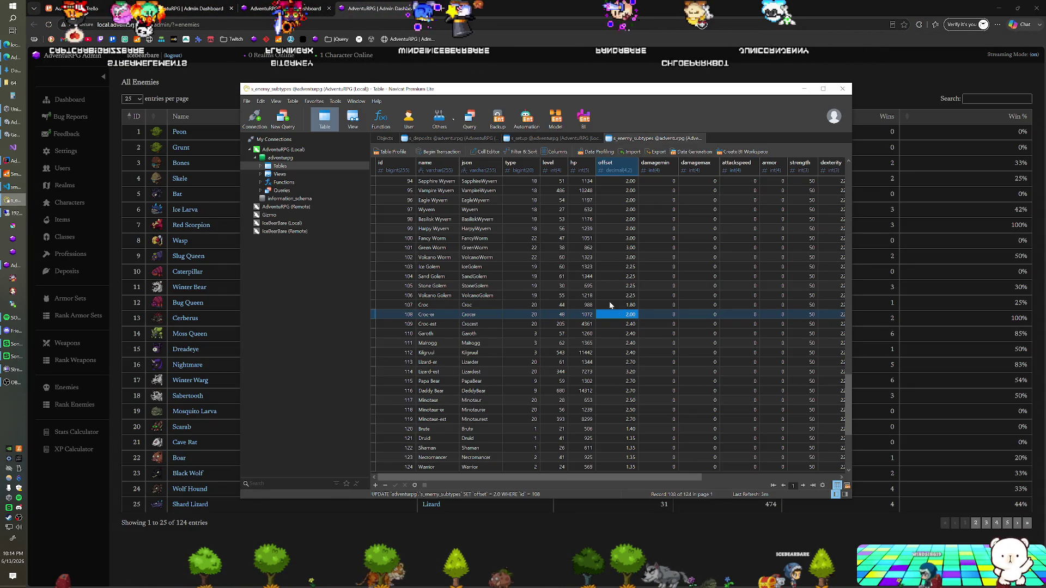
{"action": "key", "text": "Up"}
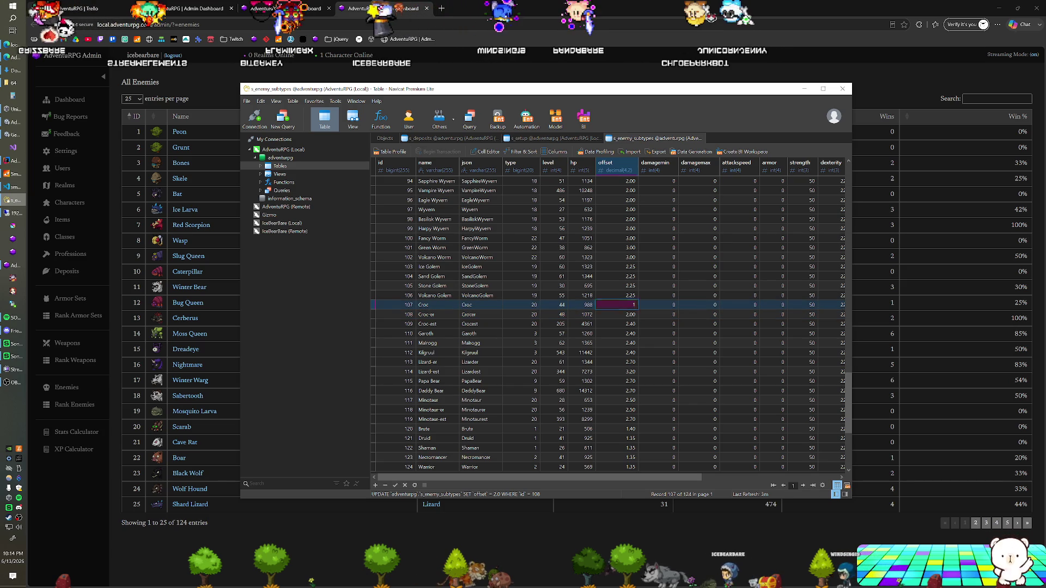
{"action": "type", "text": "1.75"}
{"action": "key", "text": "Down"}
{"action": "type", "text": "2"}
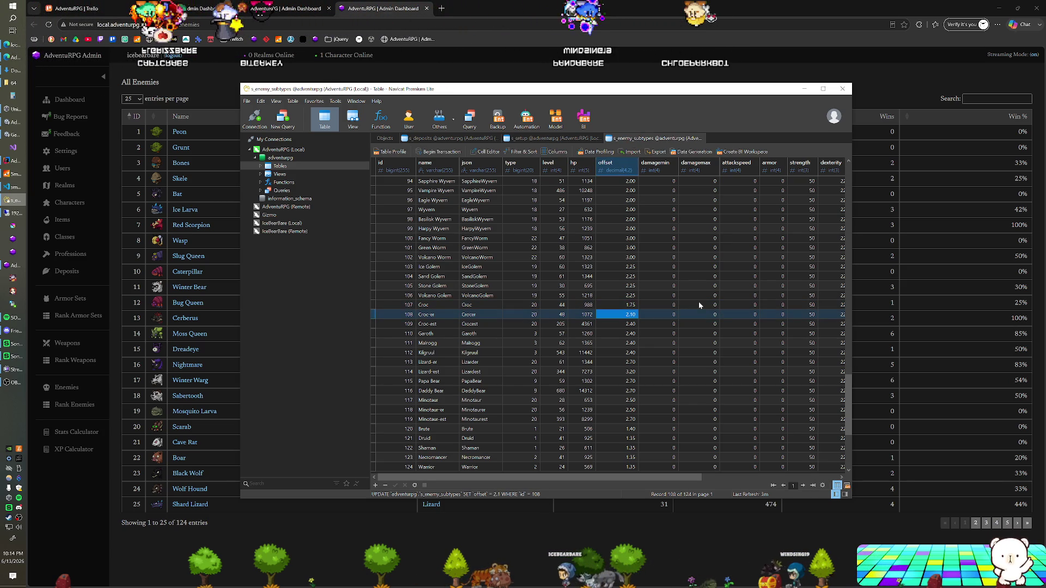
- Close the SmartFoxServer console and switch to the Unity editor
{"action": "left_click", "coordinate": [14, 174]}
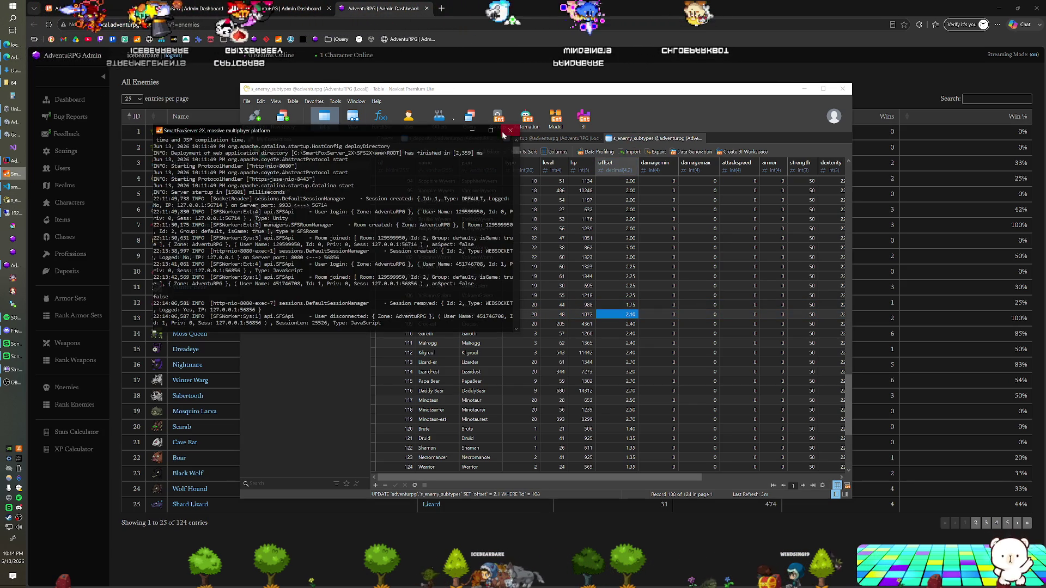
{"action": "left_click", "coordinate": [505, 133]}
{"action": "key", "text": "alt+Tab"}
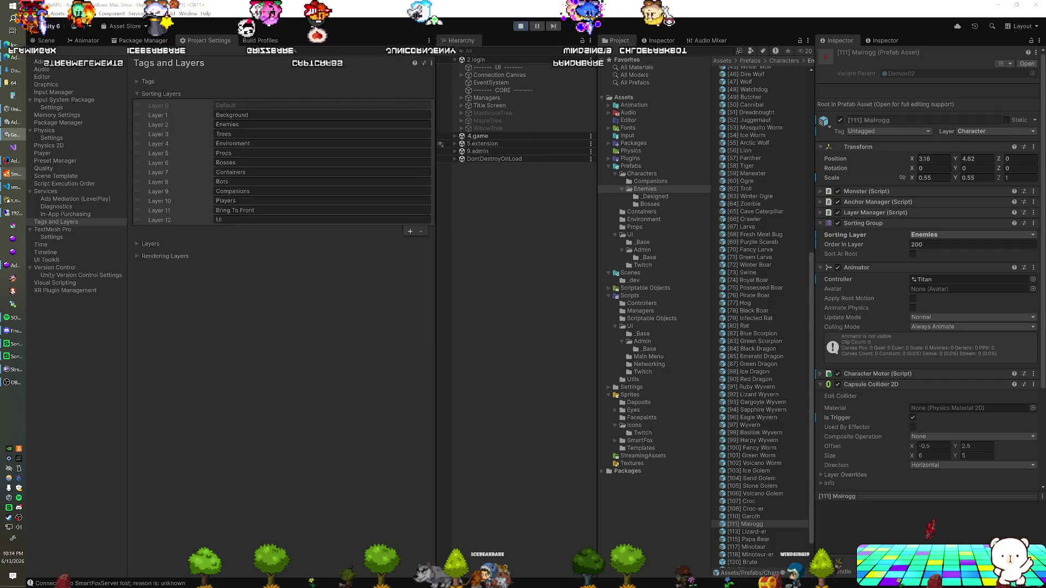
- Start the game in Unity Play mode and let it join the realm with the enemy icon bar
{"action": "key", "text": "ctrl+p"}
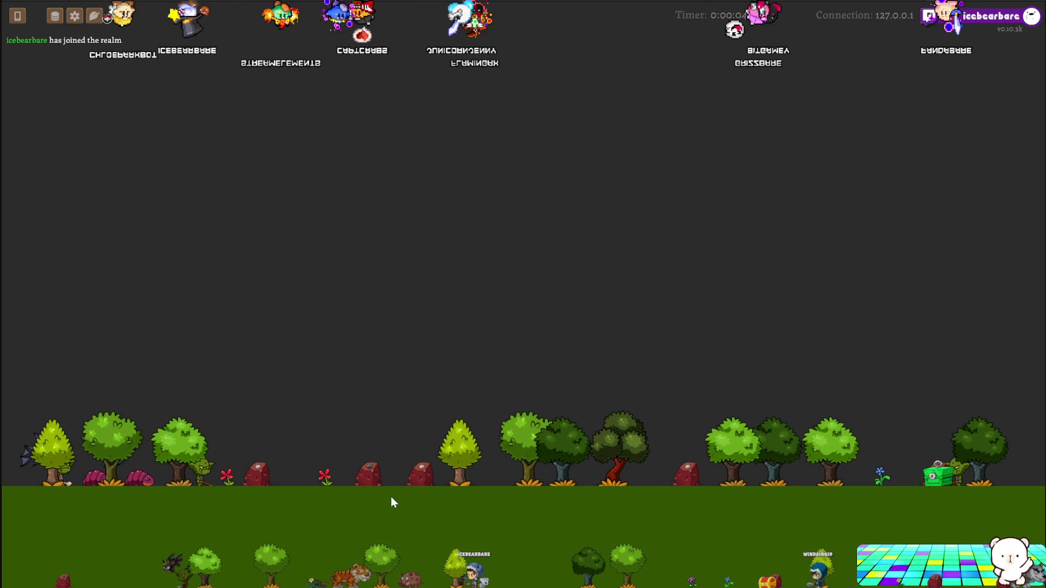
{"action": "mouse_move", "coordinate": [142, 25]}
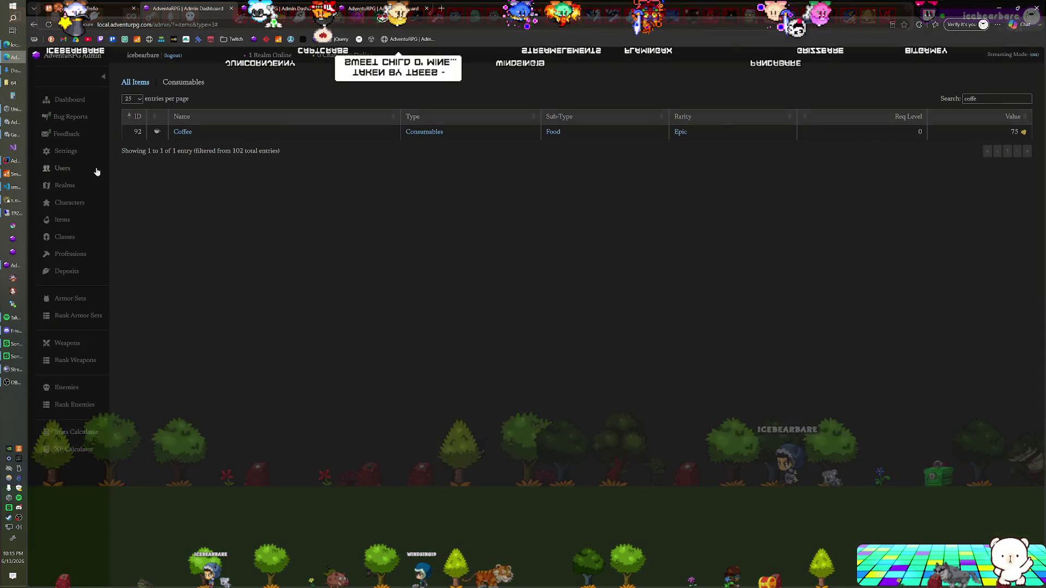
- From the Characters list, open a character's extension test page in a new tab
{"action": "left_click", "coordinate": [61, 201]}
{"action": "left_click", "coordinate": [178, 195]}
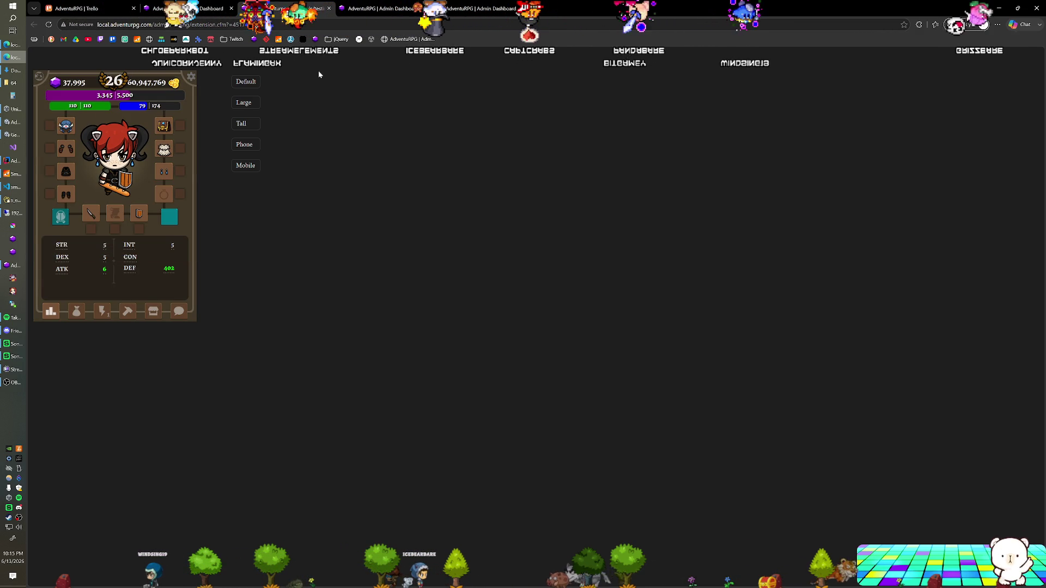
- Fight and defeat a Croc from the hunt list, then close its Croc Corpse loot window
{"action": "left_click", "coordinate": [80, 314]}
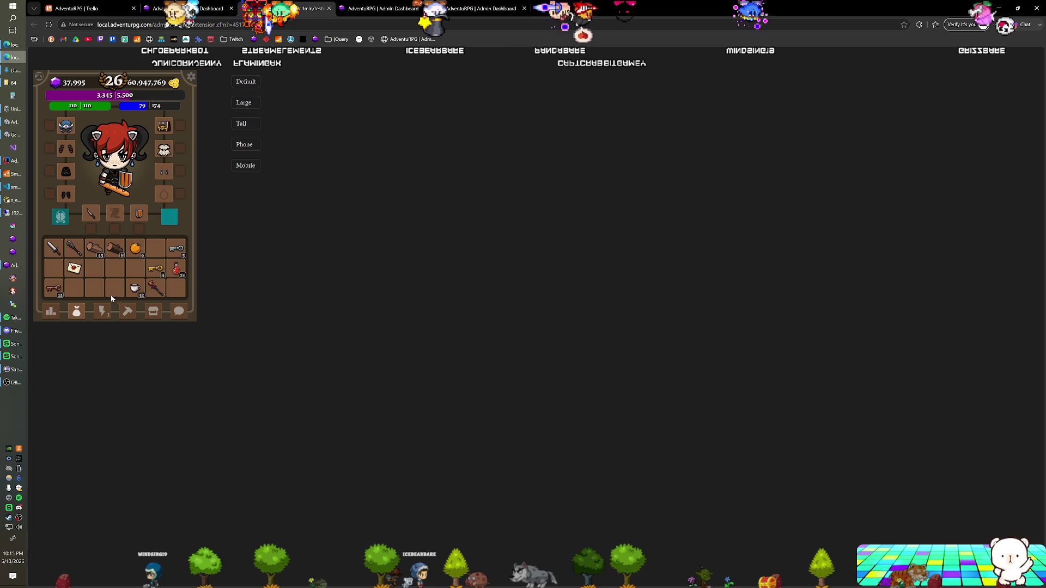
{"action": "left_click", "coordinate": [104, 312]}
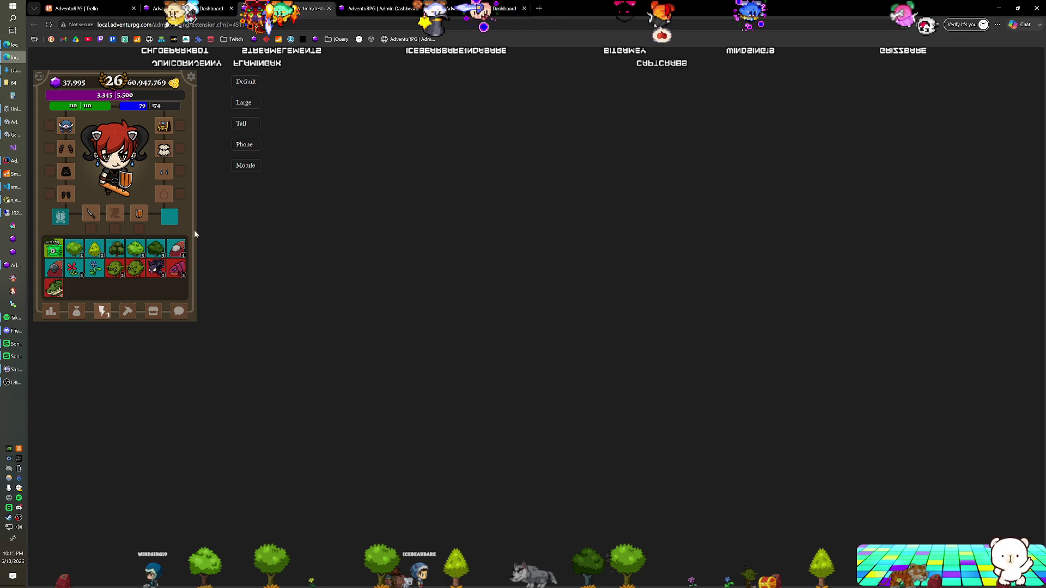
{"action": "left_click", "coordinate": [50, 291]}
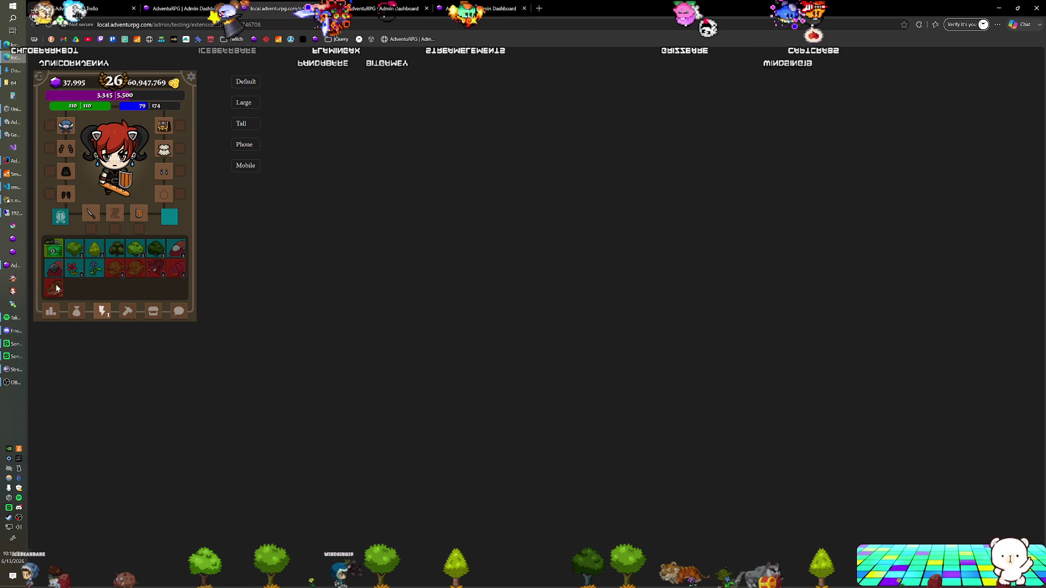
{"action": "left_click", "coordinate": [57, 288]}
{"action": "left_click", "coordinate": [58, 288]}
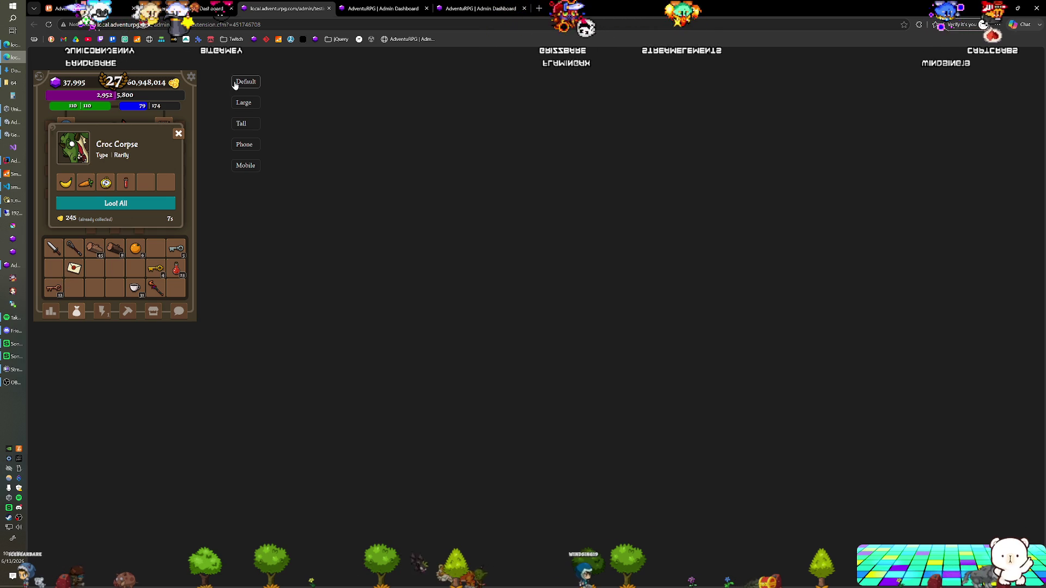
{"action": "left_click", "coordinate": [177, 135]}
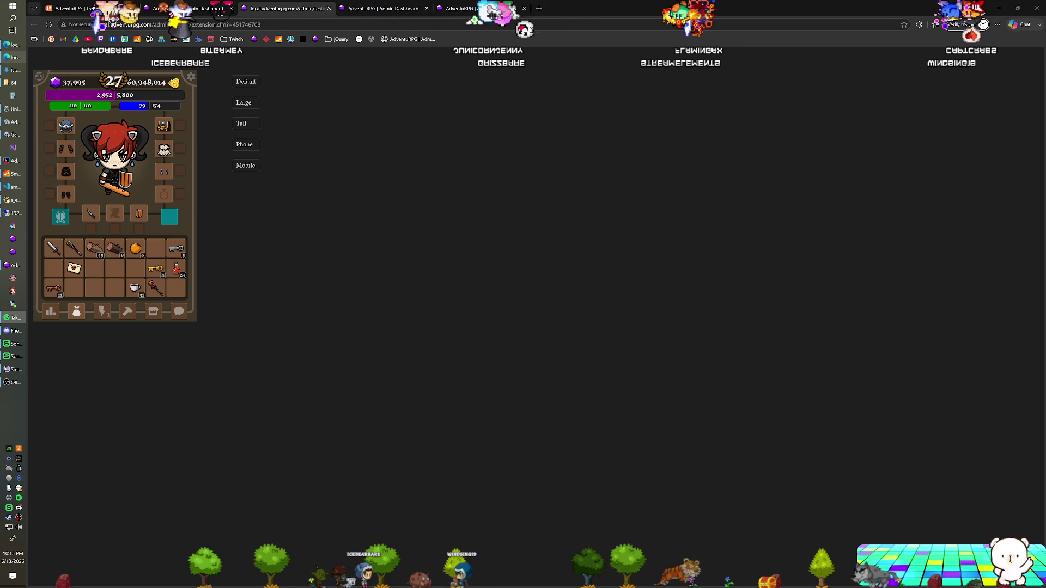
- Return to the game window and start a fight against a Croc-er from the hunt list
{"action": "key", "text": "alt+Tab"}
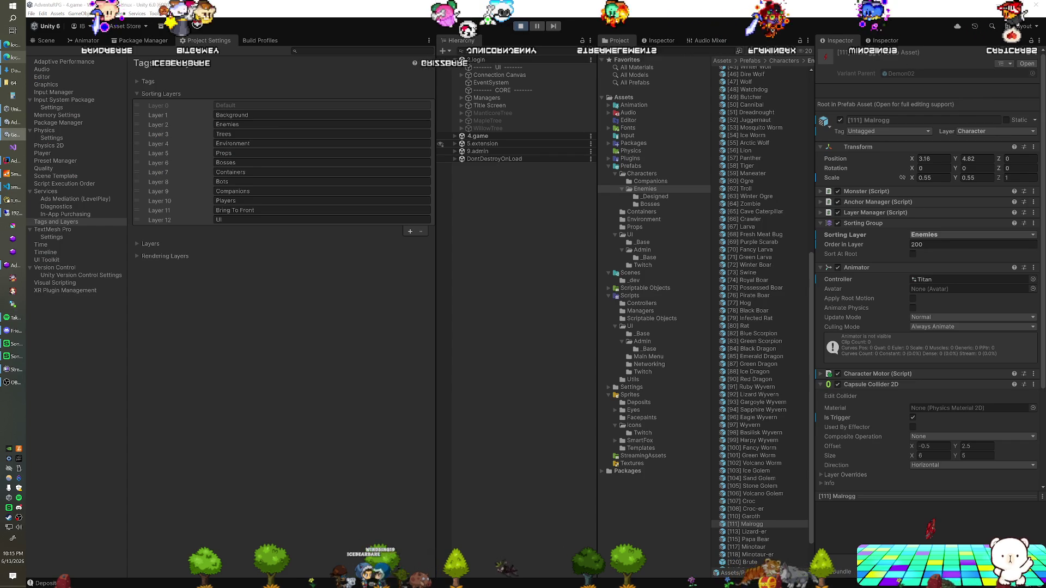
{"action": "key", "text": "alt+Tab"}
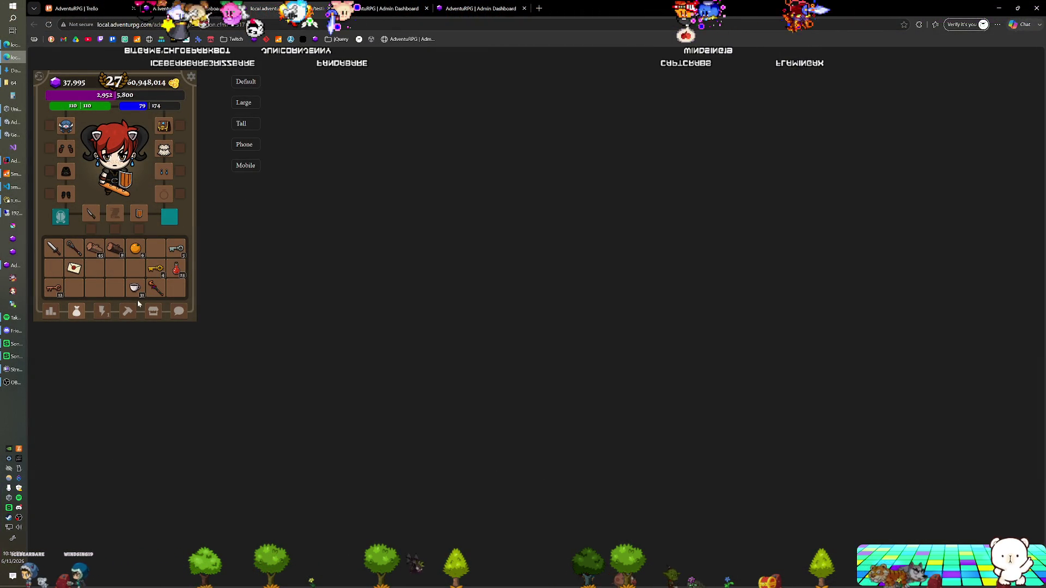
{"action": "left_click", "coordinate": [102, 314]}
{"action": "left_click", "coordinate": [76, 311]}
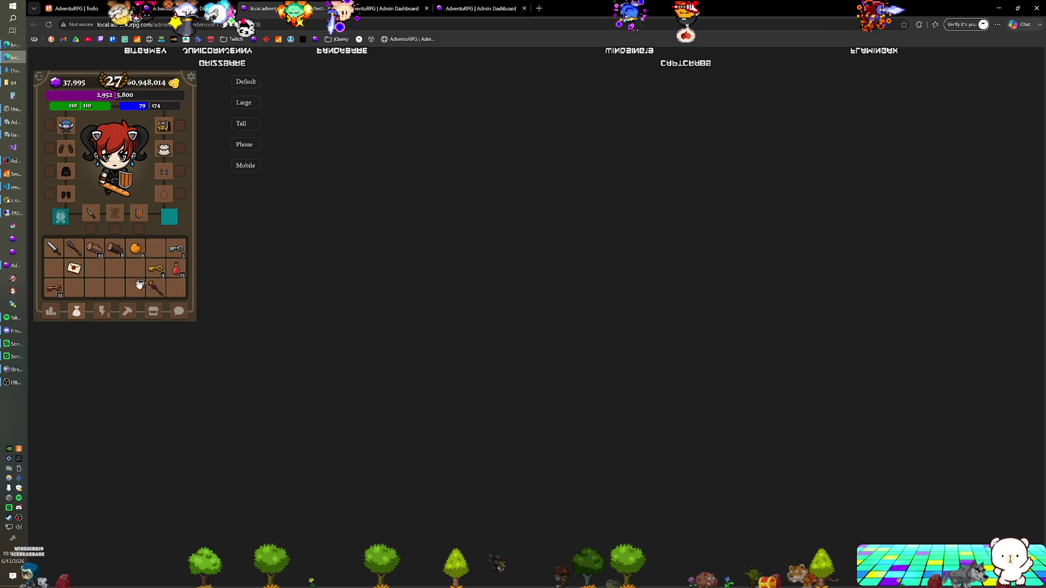
{"action": "left_click", "coordinate": [101, 311]}
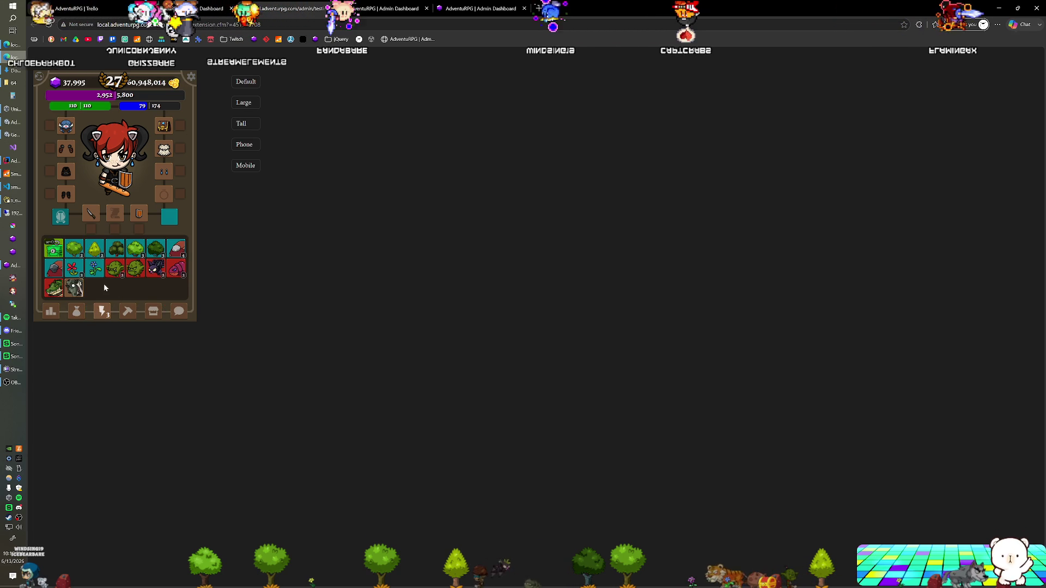
{"action": "left_click", "coordinate": [58, 292]}
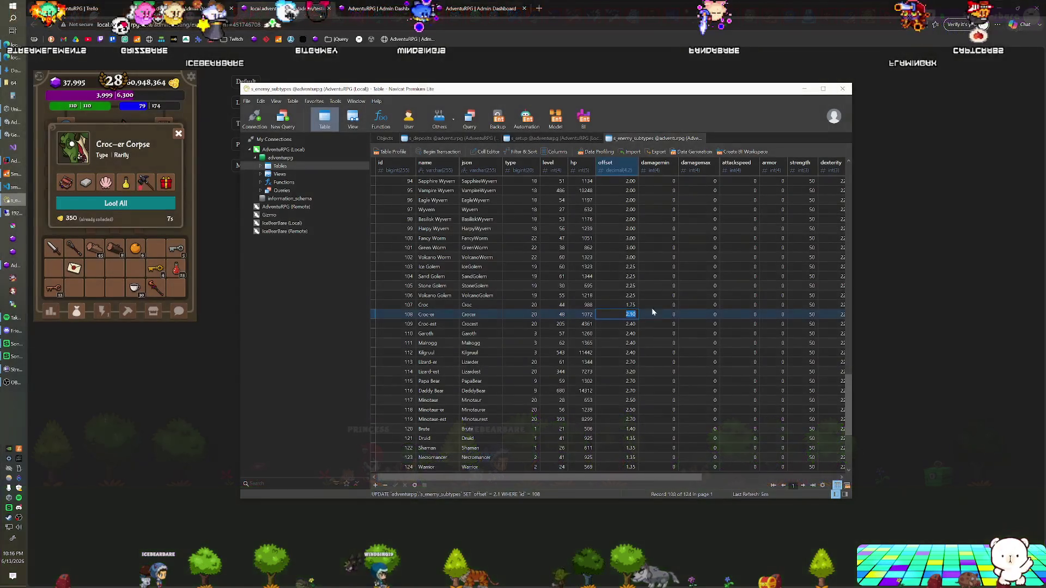
- Commit Croc-er's offset as 2.05 and set Lizard-er's offset to 2.05
{"action": "key", "text": "Return"}
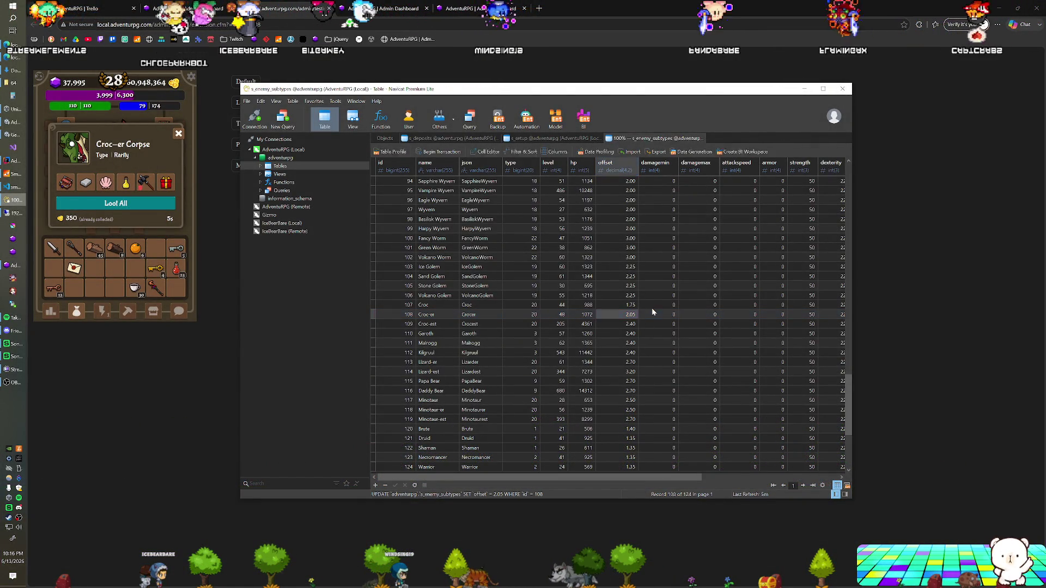
{"action": "key", "text": "alt+Tab"}
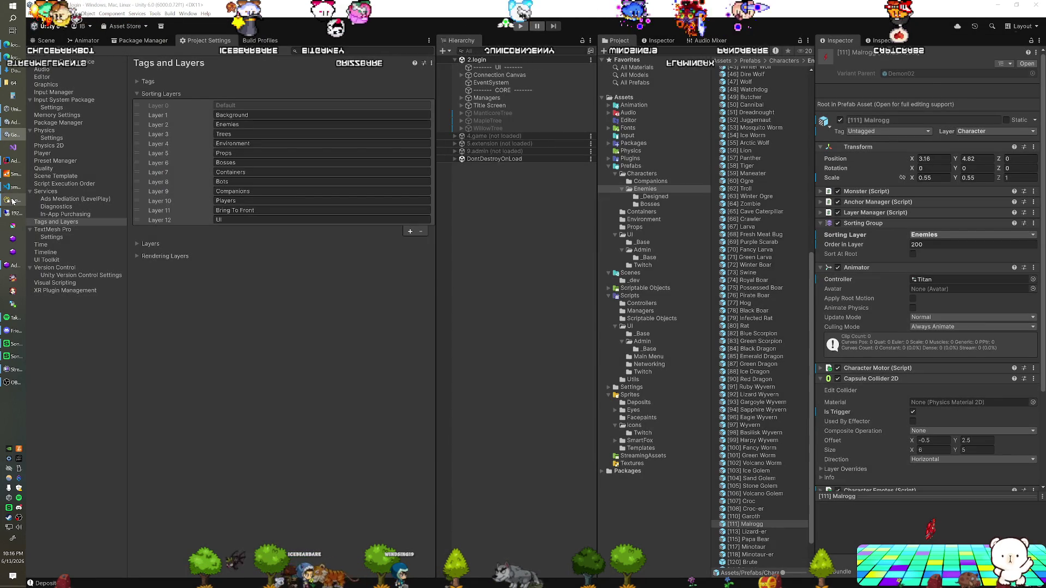
{"action": "left_click", "coordinate": [12, 201]}
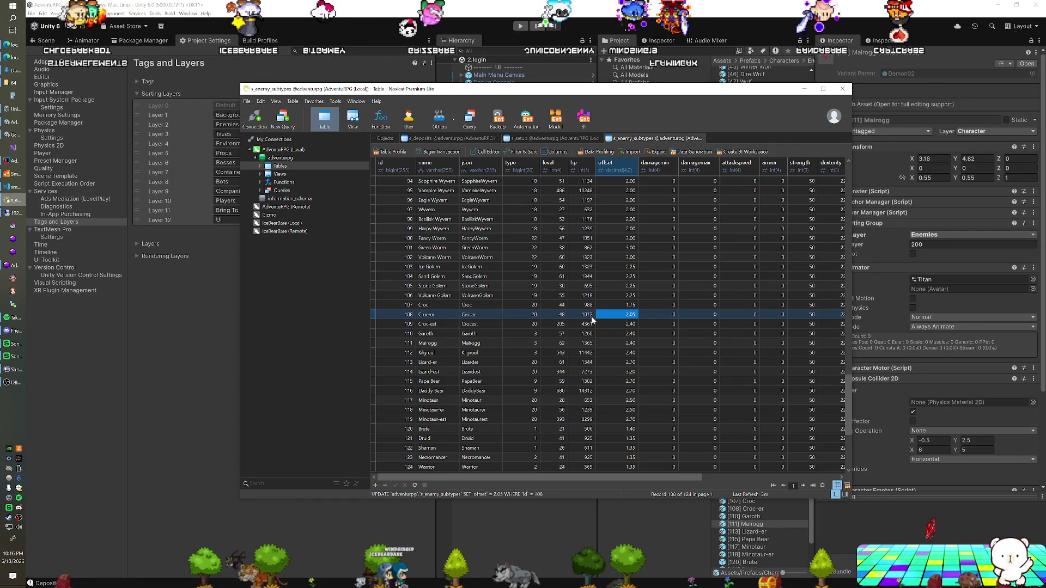
{"action": "key", "text": "Down"}
{"action": "key", "text": "Down"}
{"action": "key", "text": "Down"}
{"action": "key", "text": "Up"}
{"action": "key", "text": "Up"}
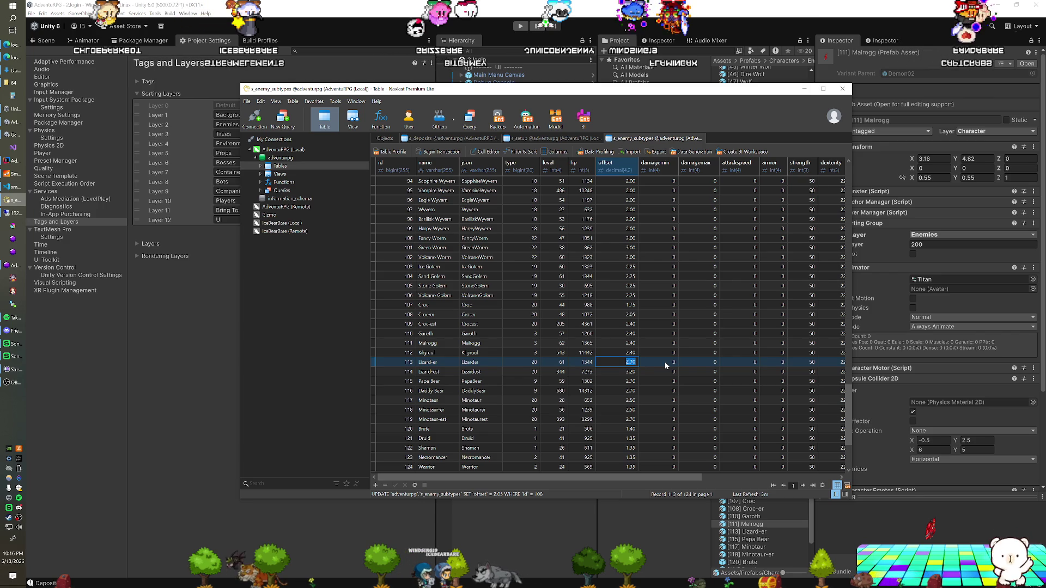
{"action": "type", "text": "2.05"}
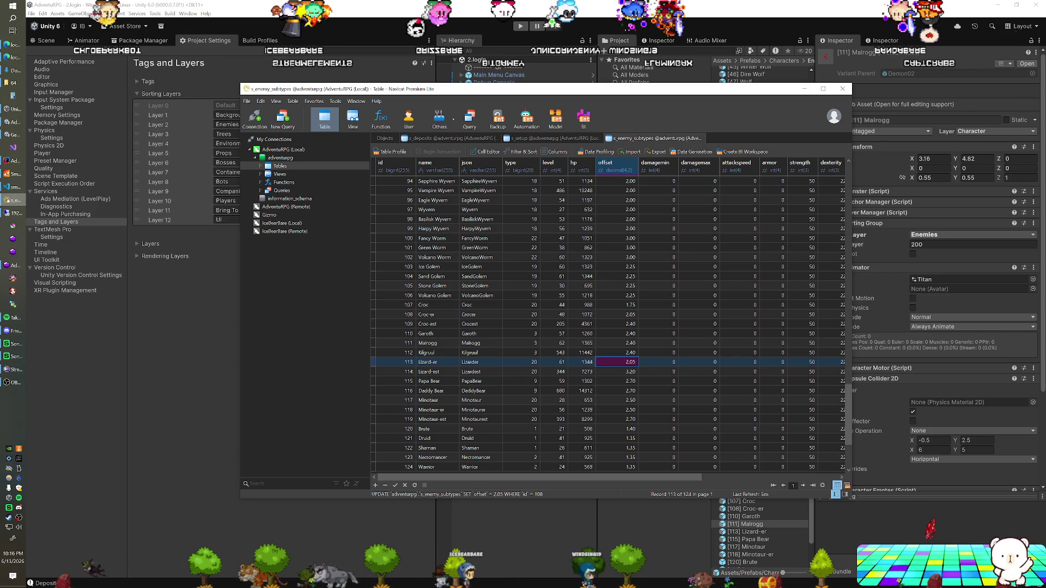
{"action": "key", "text": "Down"}
{"action": "key", "text": "Down"}
- Enter new offsets for Papa Bear and row 118, and set Malrogg's offset to 2.05
{"action": "type", "text": "2"}
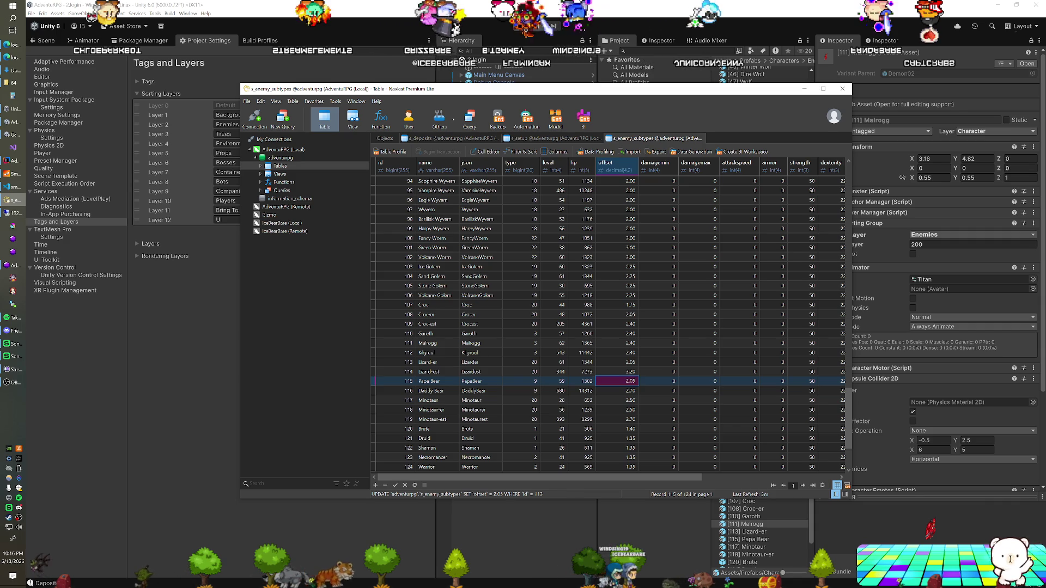
{"action": "key", "text": "Down"}
{"action": "key", "text": "Down"}
{"action": "key", "text": "Down"}
{"action": "type", "text": "2"}
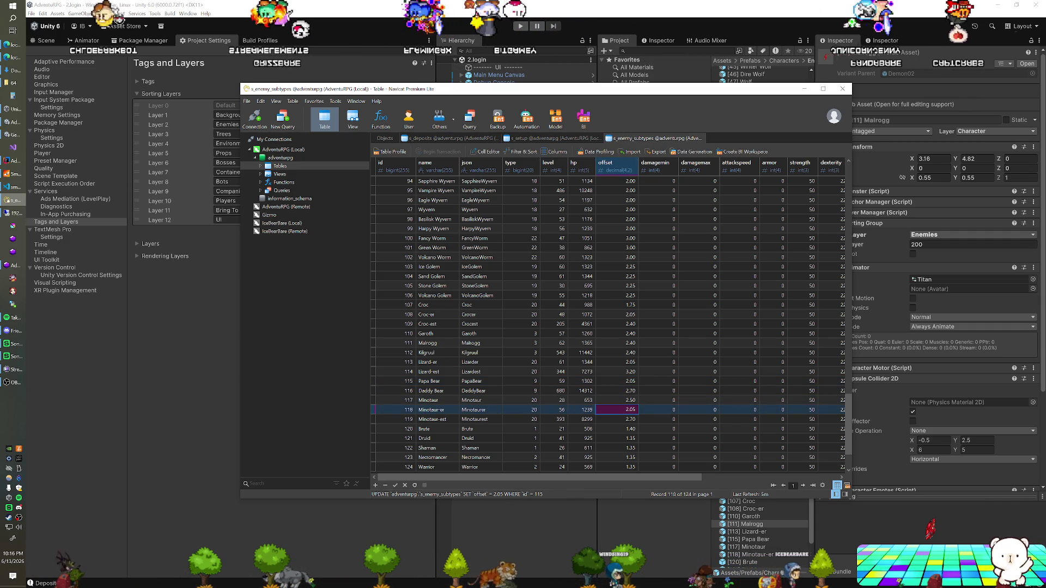
{"action": "key", "text": "Up"}
{"action": "key", "text": "Up"}
{"action": "key", "text": "Up"}
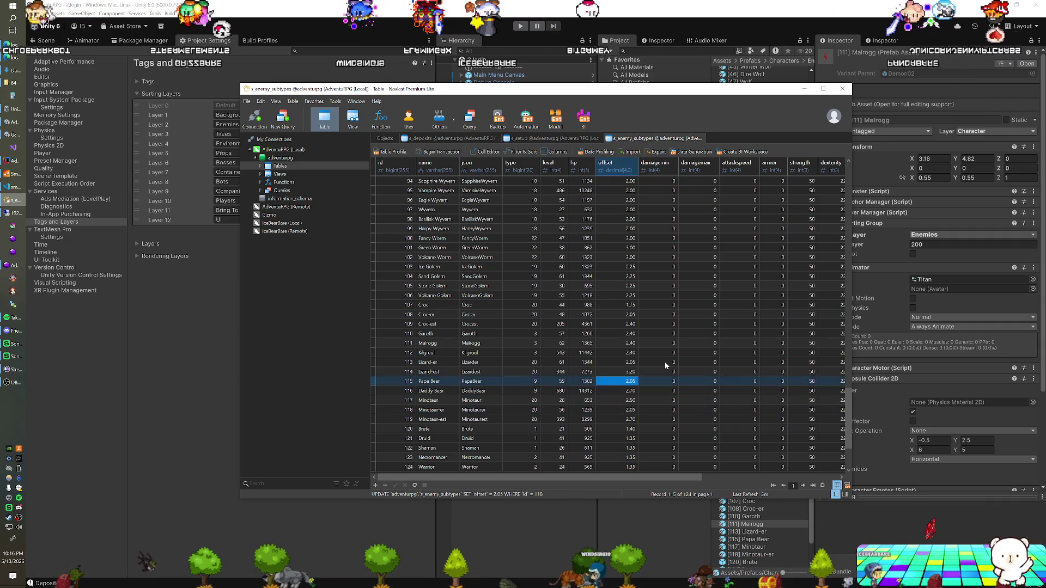
{"action": "key", "text": "Up"}
{"action": "key", "text": "Up"}
{"action": "type", "text": "2.0"}
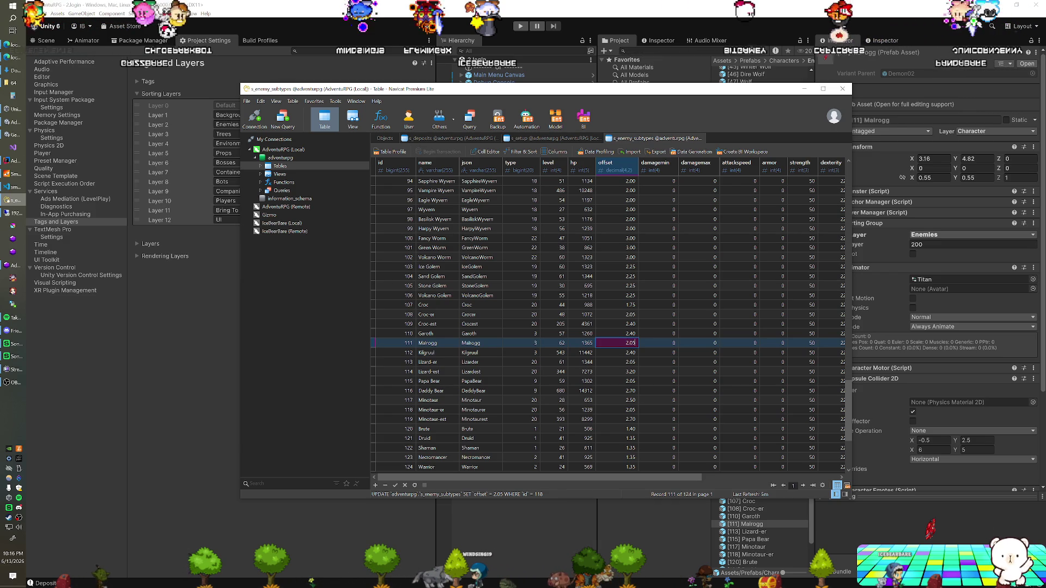
{"action": "type", "text": "5"}
{"action": "key", "text": "Up"}
{"action": "key", "text": "Up"}
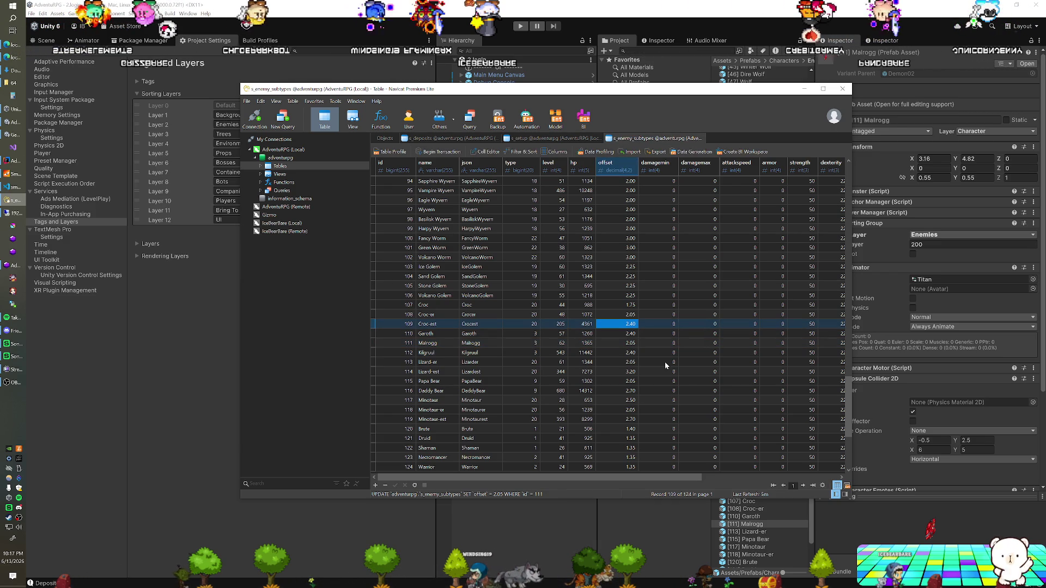
- Set Garoth, Lizard-er and Minotaur offsets to 1.75 and Papa Bear's to 2.05
{"action": "key", "text": "Down"}
{"action": "type", "text": "1"}
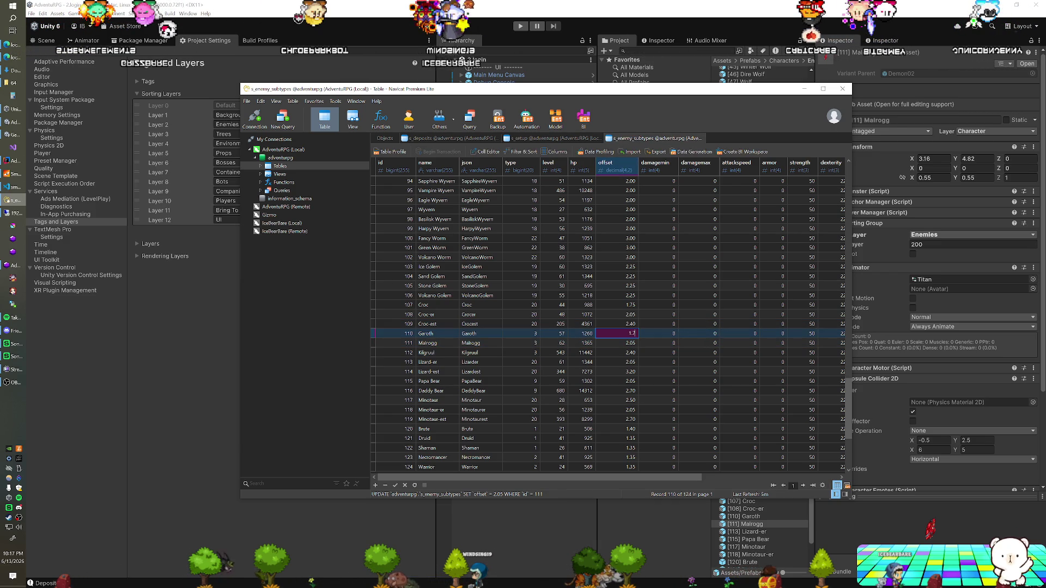
{"action": "key", "text": "Down"}
{"action": "key", "text": "Down"}
{"action": "key", "text": "Down"}
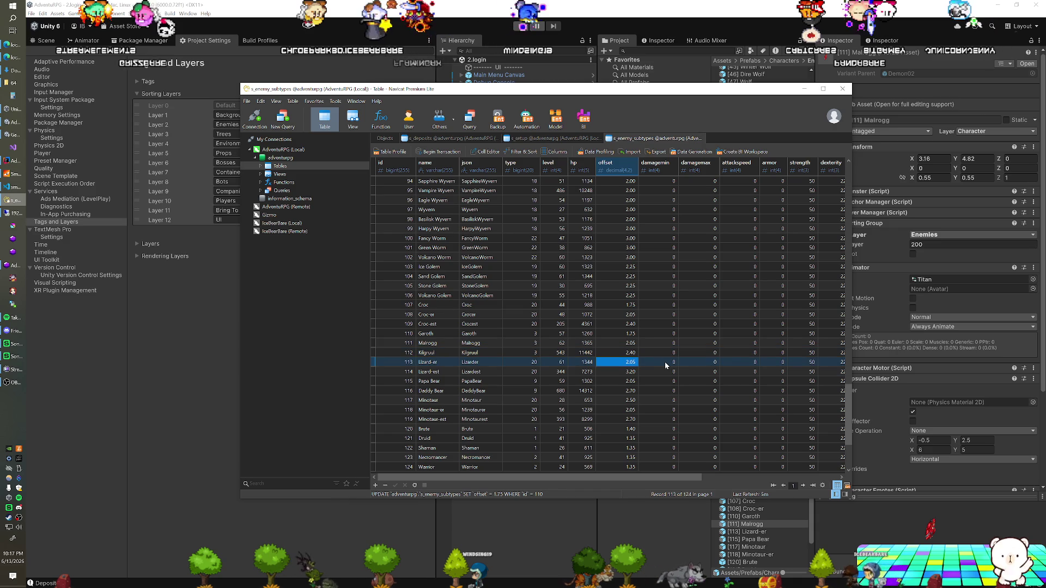
{"action": "key", "text": "Up"}
{"action": "type", "text": "1"}
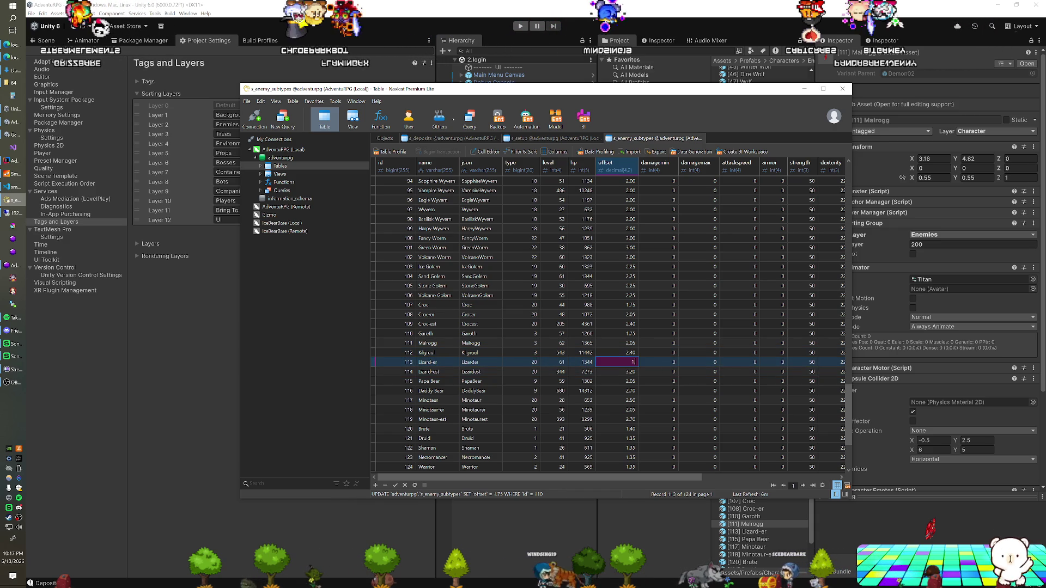
{"action": "type", "text": ".75"}
{"action": "key", "text": "Down"}
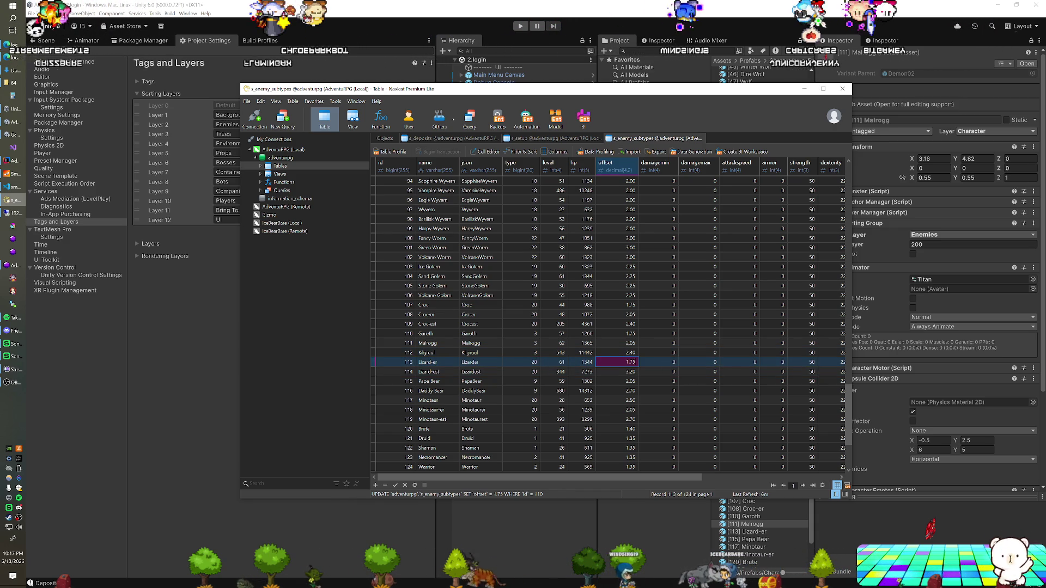
{"action": "key", "text": "Down"}
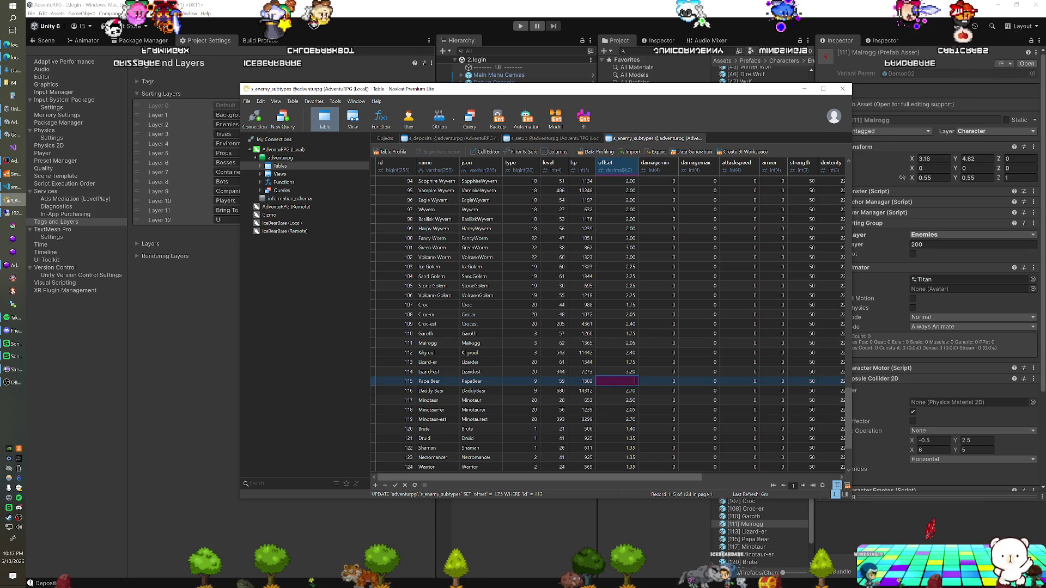
{"action": "type", "text": ".5"}
{"action": "key", "text": "Down"}
{"action": "key", "text": "Down"}
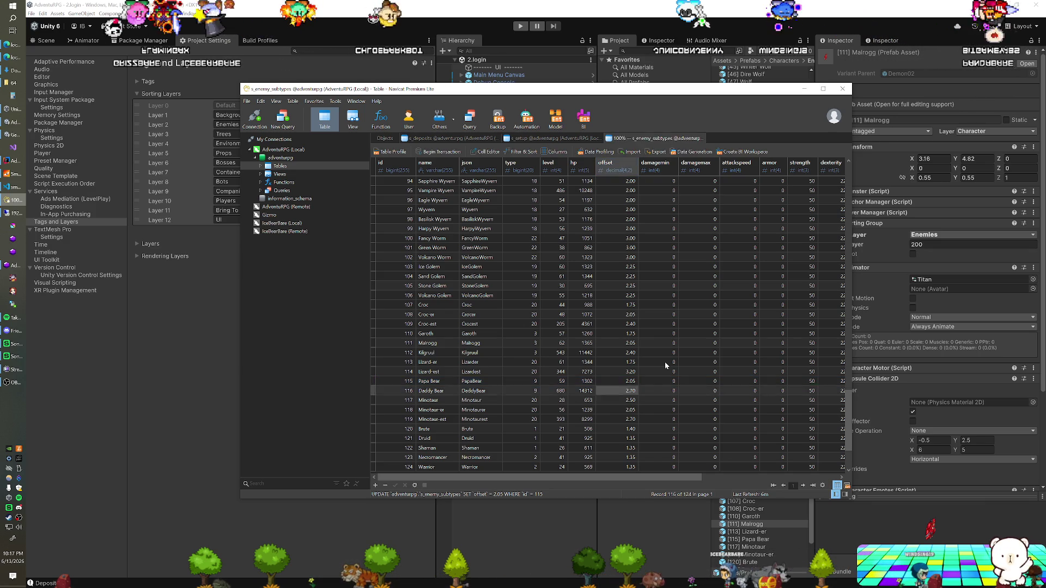
{"action": "key", "text": "Down"}
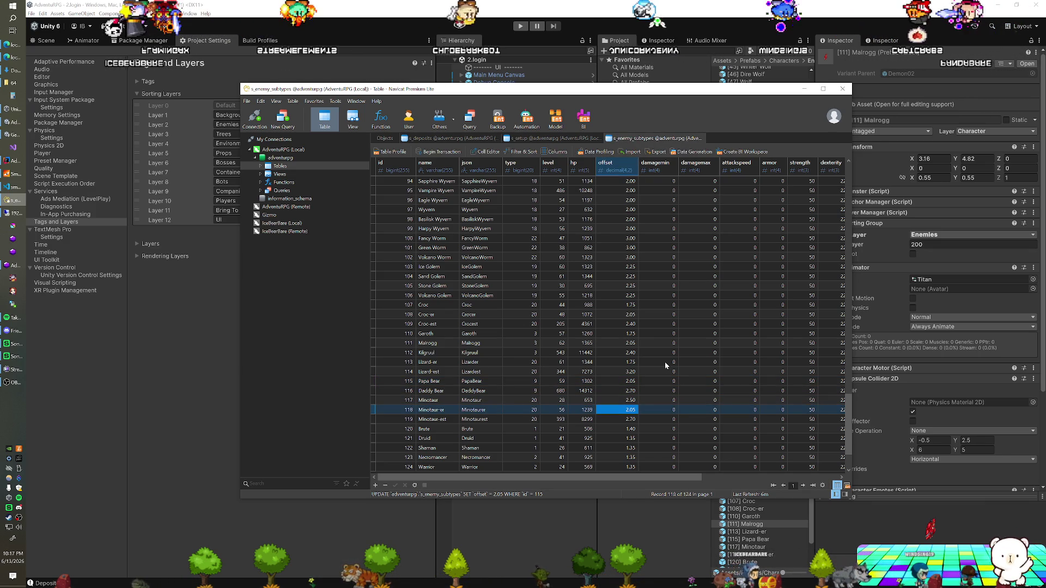
{"action": "key", "text": "Up"}
{"action": "type", "text": "1"}
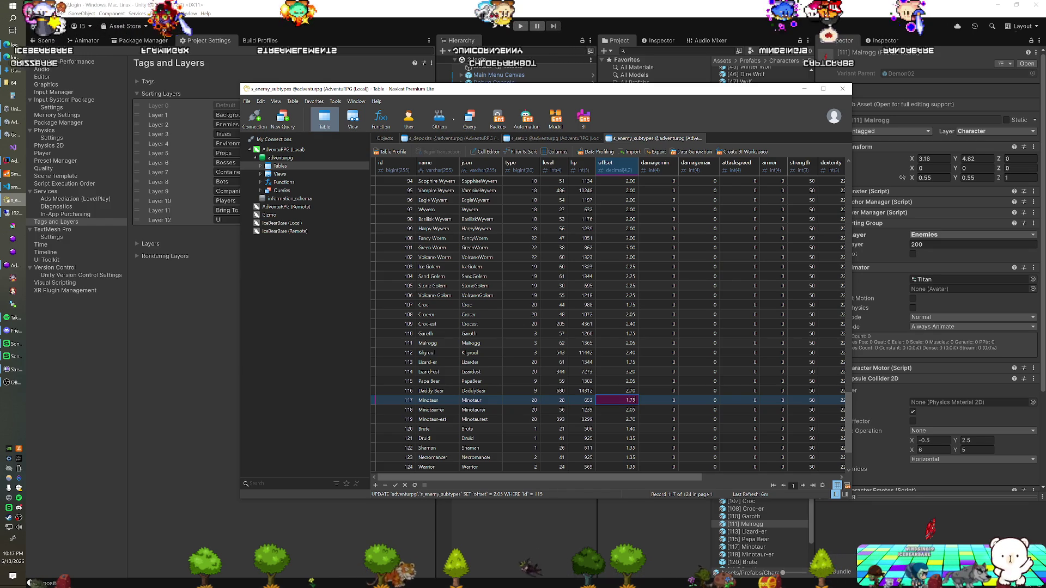
{"action": "key", "text": "Down"}
- Review the edited offsets and restore Lizard-er's offset to 2.05
{"action": "key", "text": "Up"}
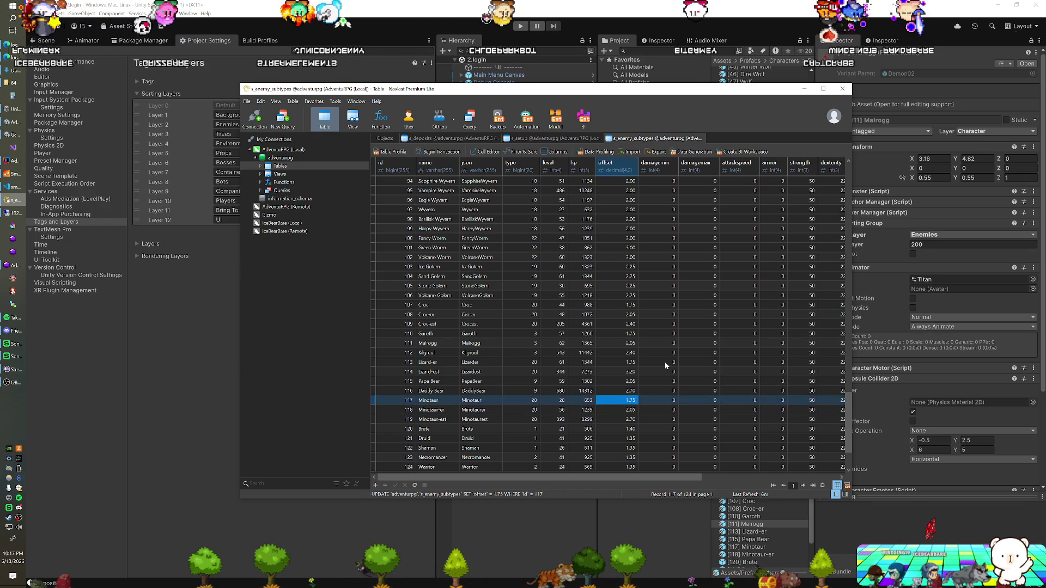
{"action": "key", "text": "Up"}
{"action": "key", "text": "Up"}
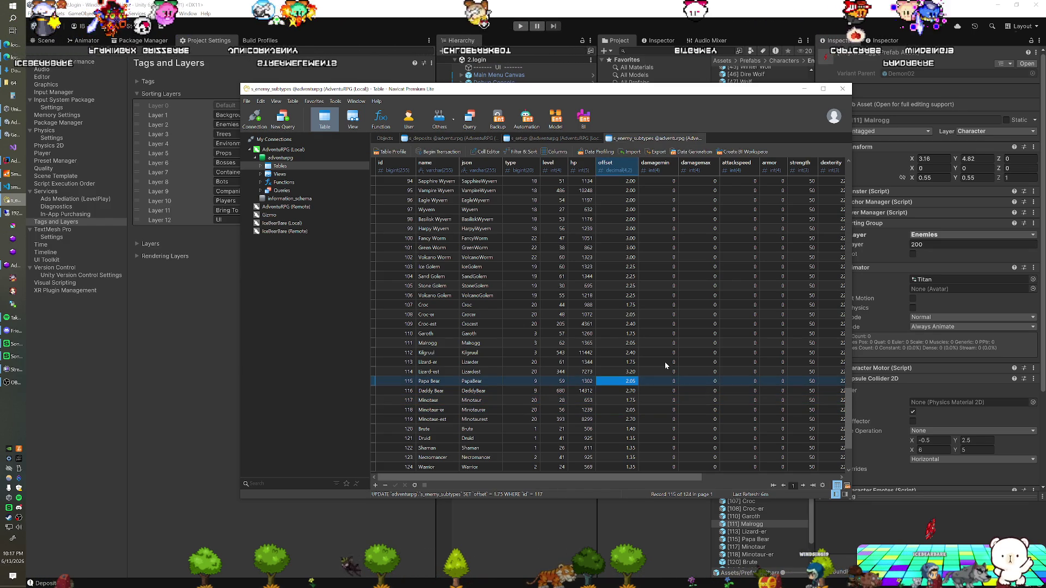
{"action": "key", "text": "Up"}
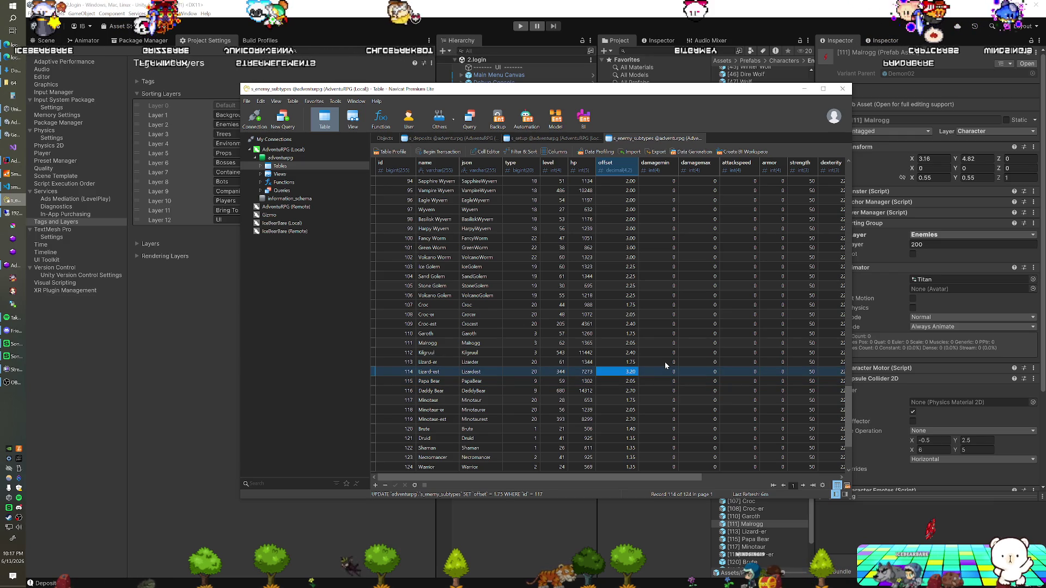
{"action": "key", "text": "Up"}
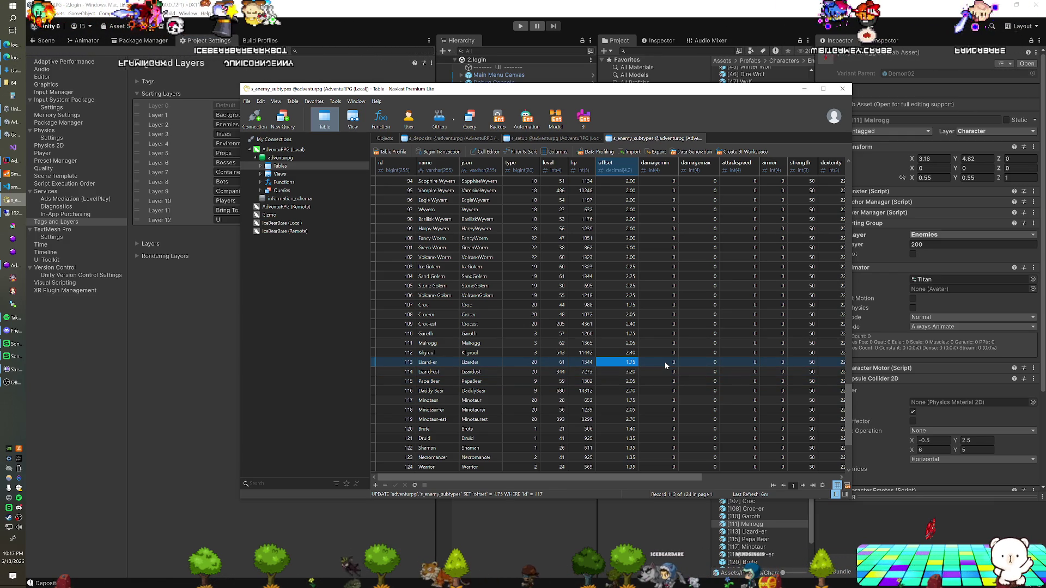
{"action": "type", "text": "2"}
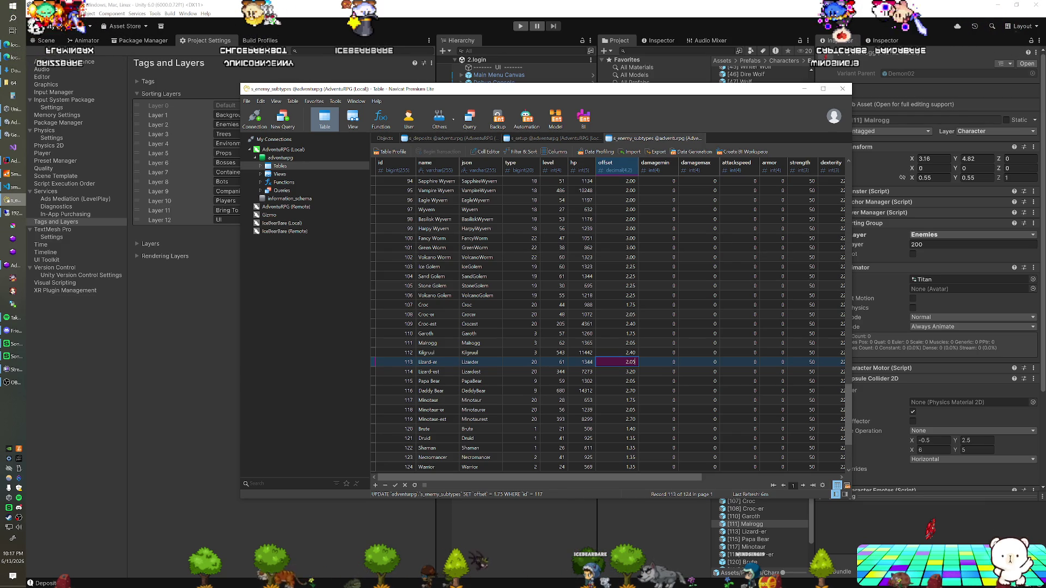
{"action": "key", "text": "Return"}
- Browse the subtype rows from Garoth and Croc through Volcano Worm, Winter Ogre and Arctic Wolf
{"action": "key", "text": "Up"}
{"action": "key", "text": "Up"}
{"action": "key", "text": "Up"}
{"action": "key", "text": "Up"}
{"action": "key", "text": "Up"}
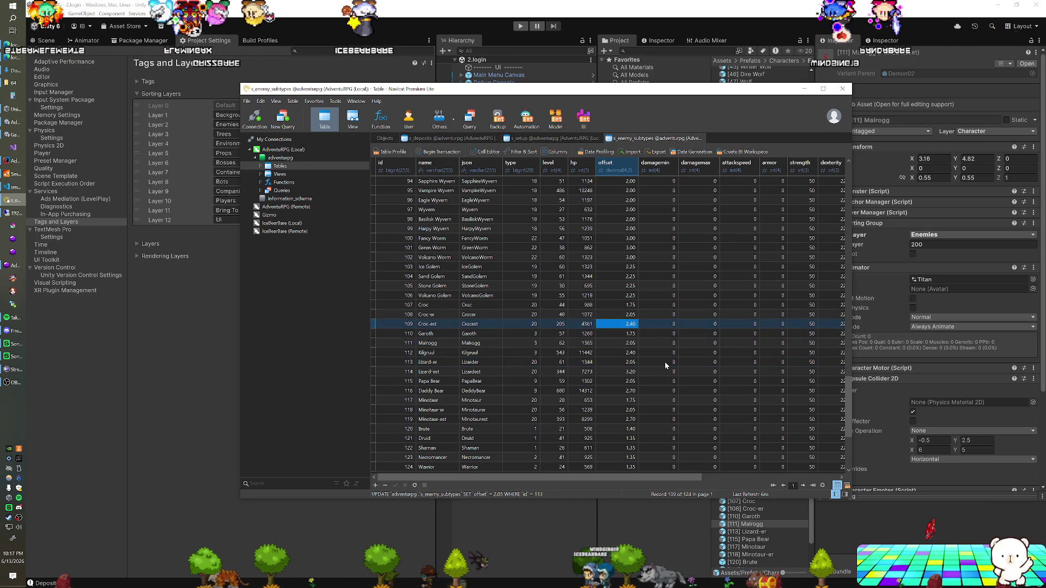
{"action": "key", "text": "Up"}
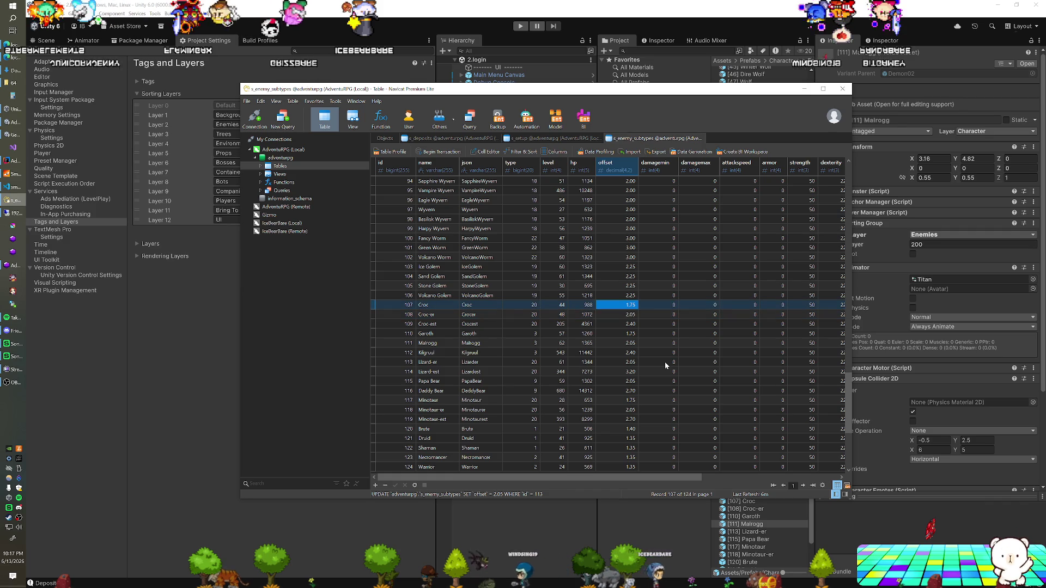
{"action": "key", "text": "Up"}
{"action": "key", "text": "Up"}
{"action": "key", "text": "Up"}
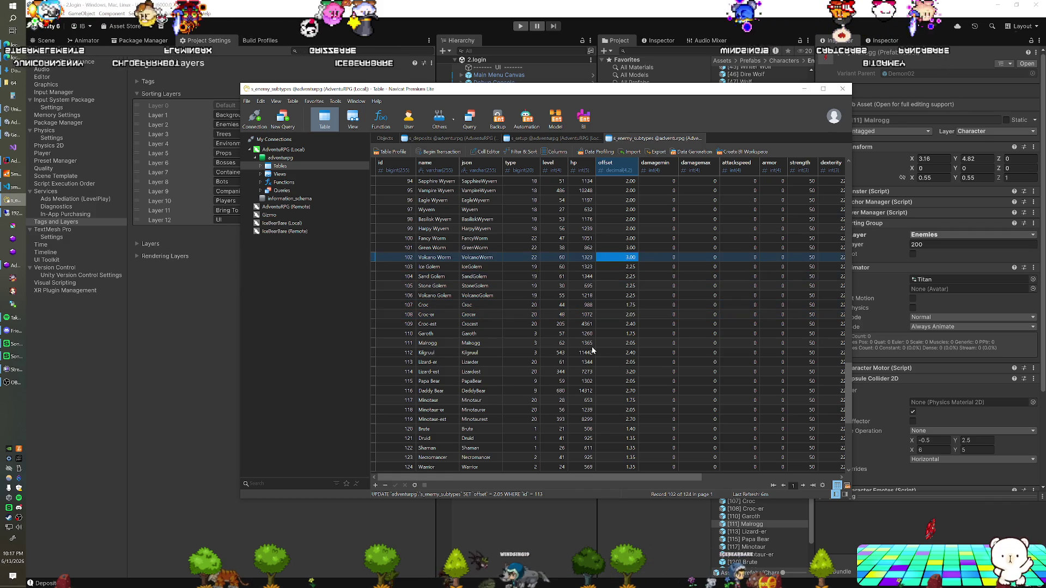
{"action": "key", "text": "Up"}
{"action": "key", "text": "Up"}
{"action": "key", "text": "Up"}
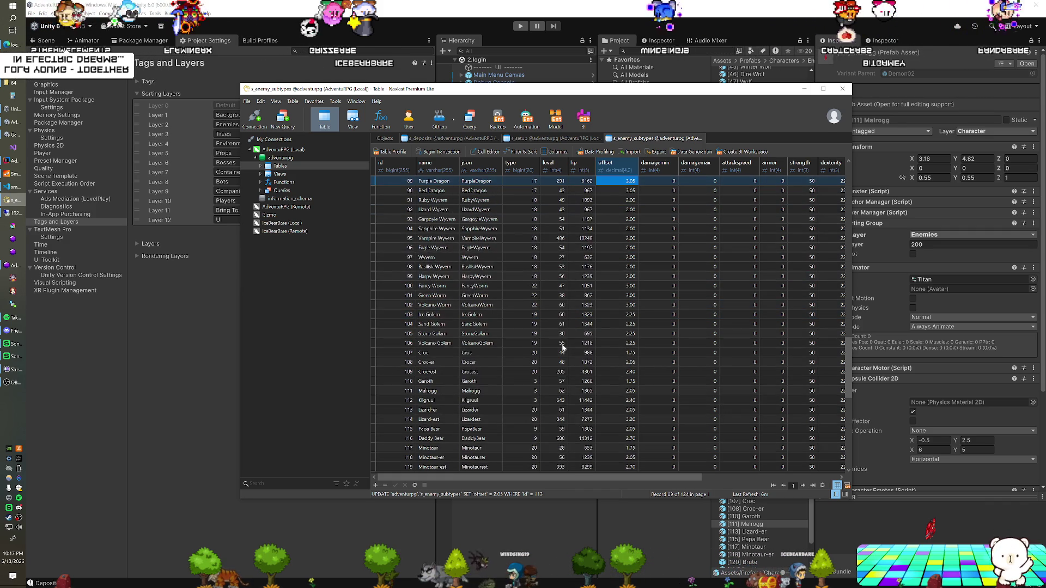
{"action": "key", "text": "Up"}
{"action": "key", "text": "Up"}
{"action": "key", "text": "Up"}
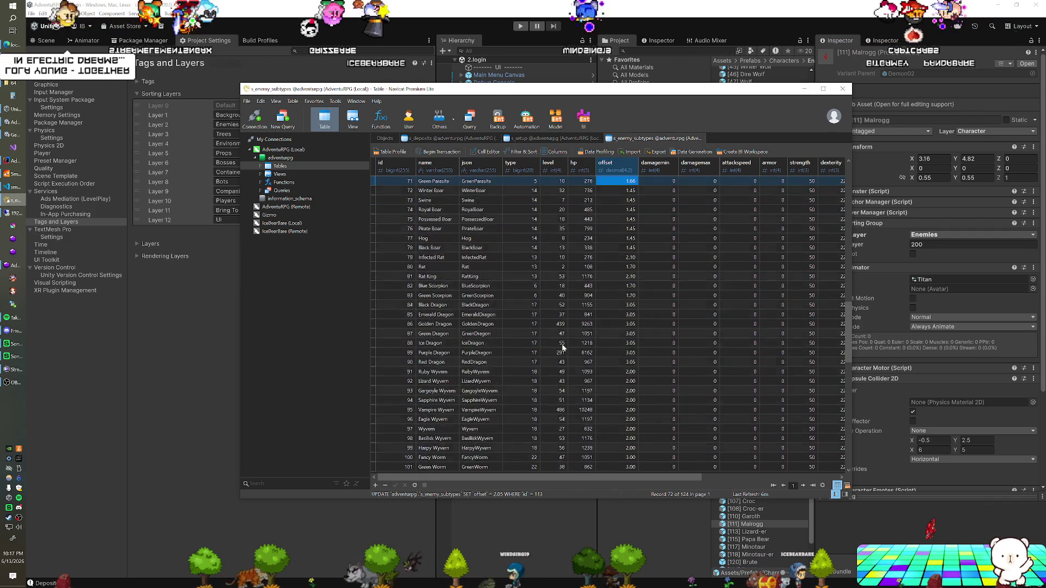
{"action": "key", "text": "Up"}
{"action": "key", "text": "Up"}
{"action": "key", "text": "Up"}
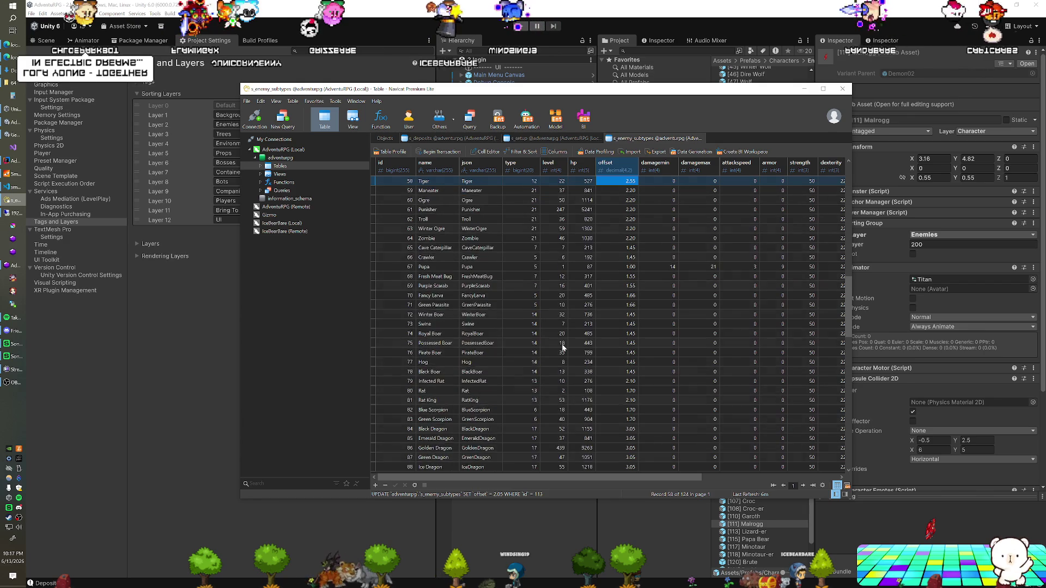
{"action": "key", "text": "Down"}
{"action": "key", "text": "Down"}
{"action": "key", "text": "Down"}
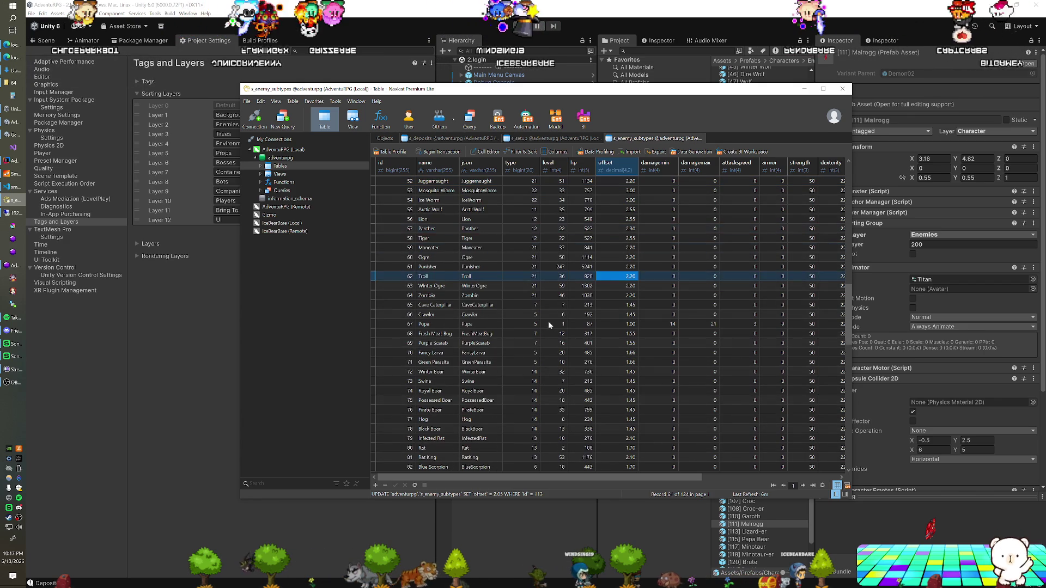
{"action": "key", "text": "Down"}
{"action": "key", "text": "Down"}
{"action": "key", "text": "Down"}
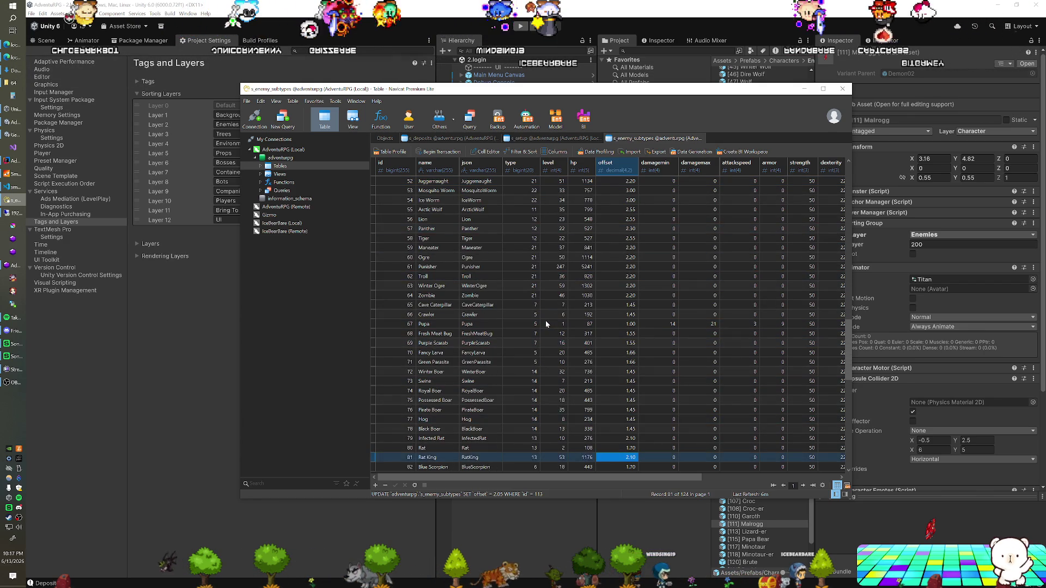
{"action": "key", "text": "Down"}
{"action": "key", "text": "Down"}
{"action": "key", "text": "Down"}
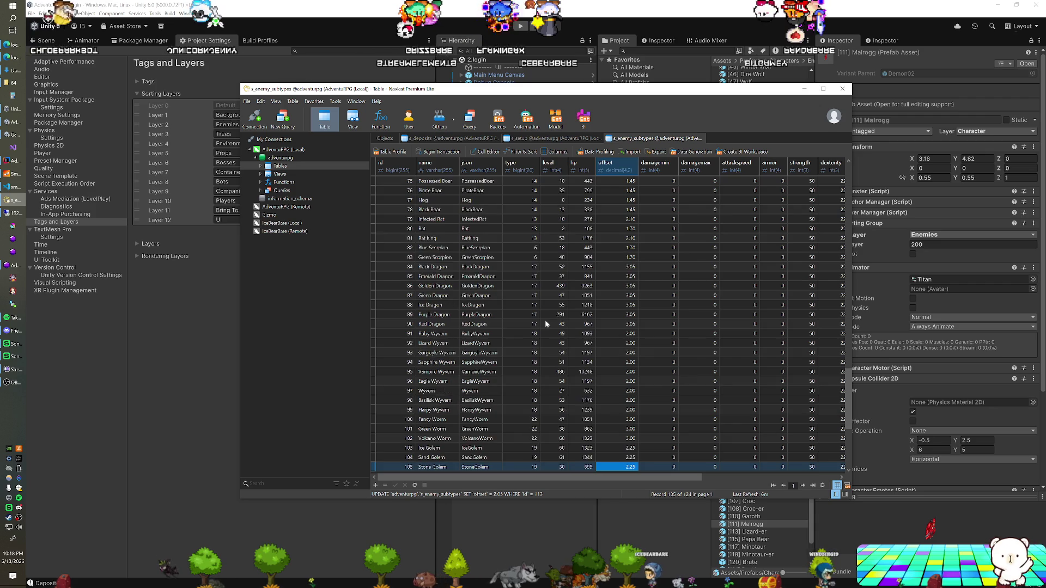
{"action": "key", "text": "Up"}
{"action": "key", "text": "Up"}
{"action": "key", "text": "Up"}
{"action": "key", "text": "Up"}
{"action": "key", "text": "Up"}
{"action": "key", "text": "Up"}
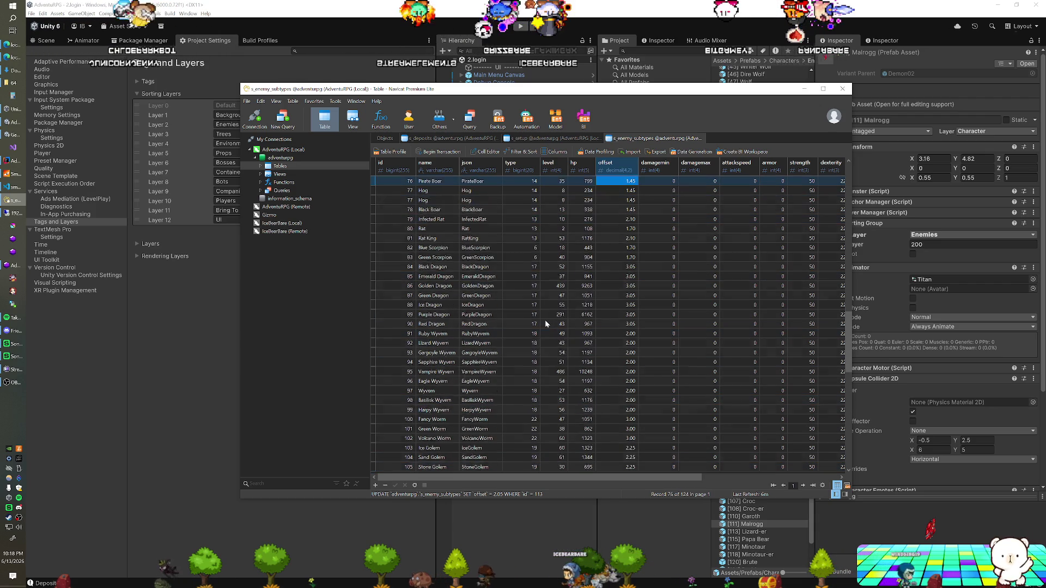
{"action": "key", "text": "Up"}
{"action": "key", "text": "Up"}
{"action": "key", "text": "Up"}
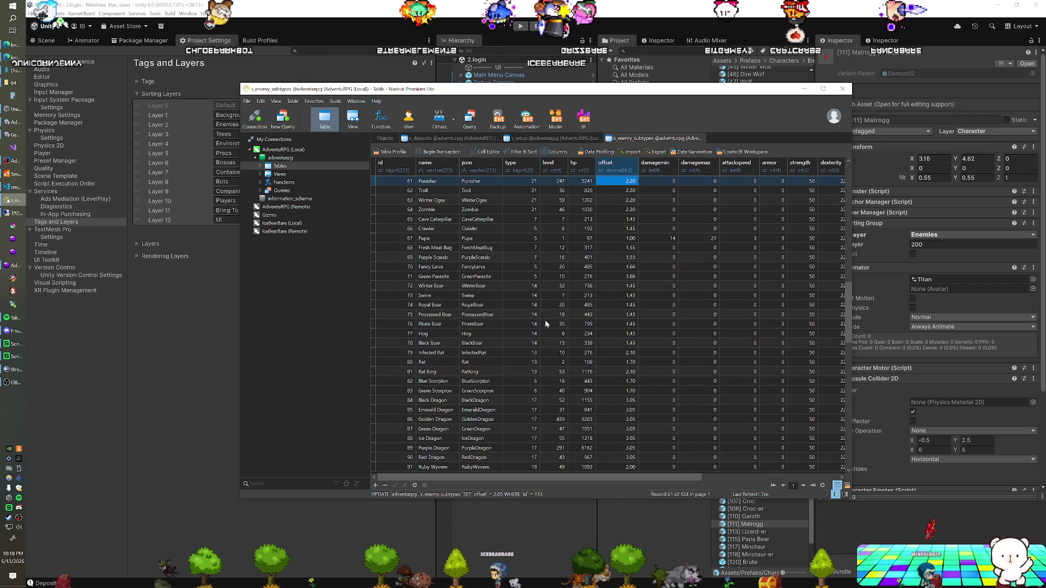
{"action": "key", "text": "Up"}
{"action": "key", "text": "Up"}
{"action": "key", "text": "Up"}
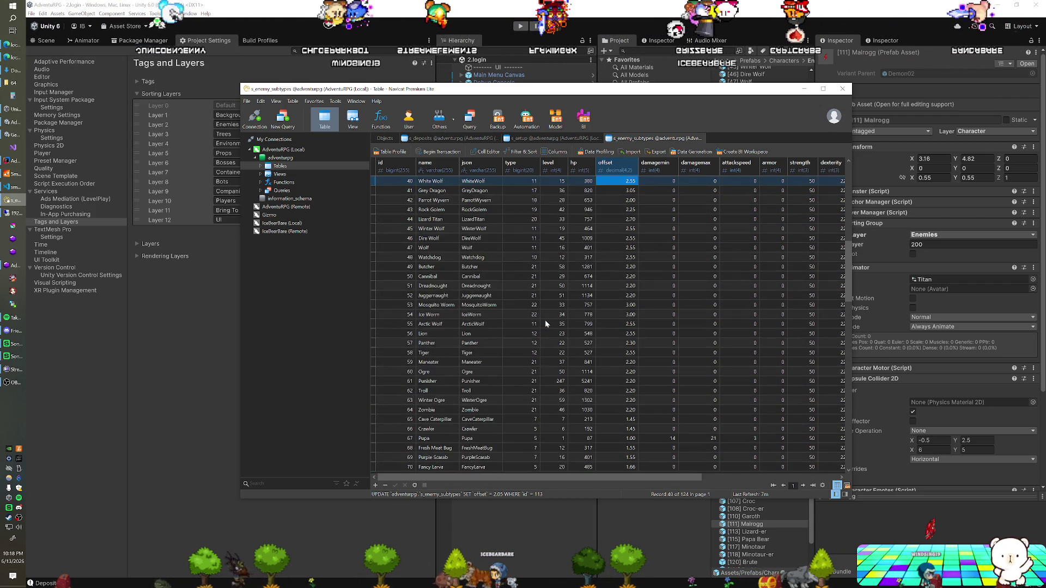
{"action": "scroll", "coordinate": [545, 319], "scroll_direction": "up", "scroll_amount": 1}
- Change the Lizard Titan's offset from 2.70 to 1.75
{"action": "double_click", "coordinate": [431, 238]}
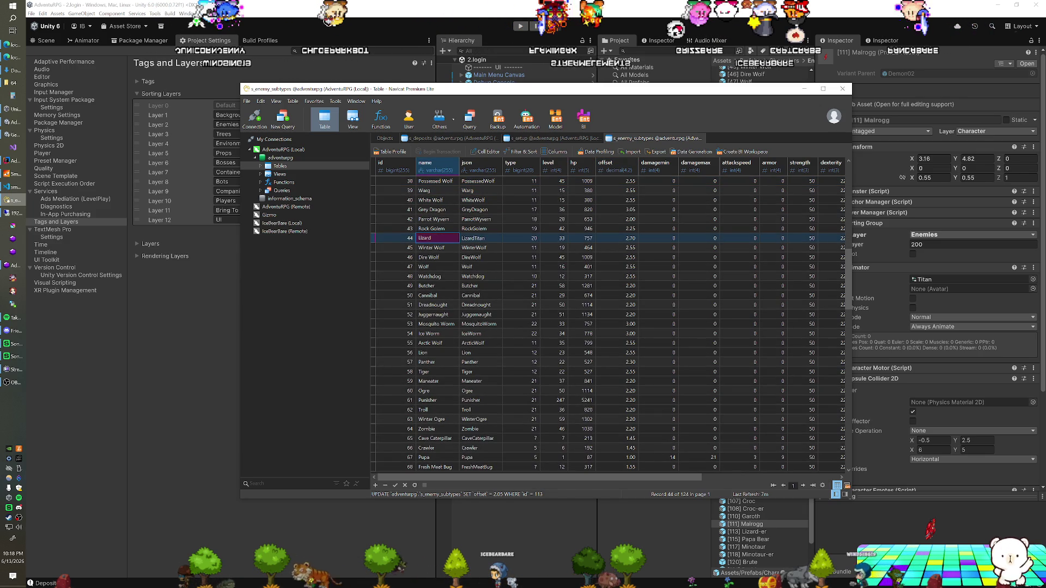
{"action": "double_click", "coordinate": [603, 238]}
{"action": "type", "text": "1.75"}
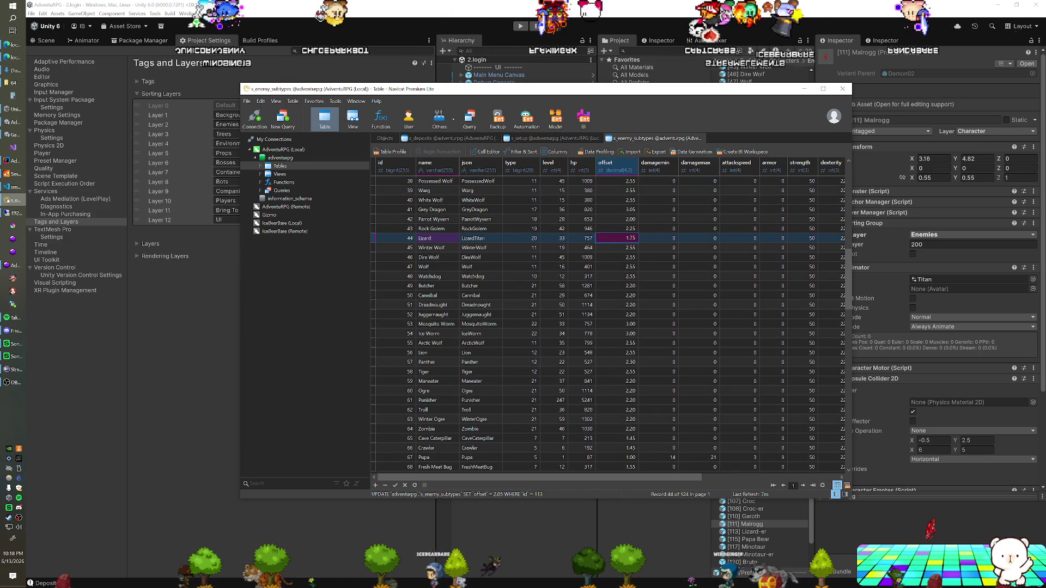
{"action": "key", "text": "Down"}
{"action": "key", "text": "Down"}
{"action": "key", "text": "Down"}
{"action": "key", "text": "Down"}
{"action": "key", "text": "Down"}
{"action": "key", "text": "Down"}
{"action": "key", "text": "Down"}
{"action": "key", "text": "Down"}
{"action": "key", "text": "Down"}
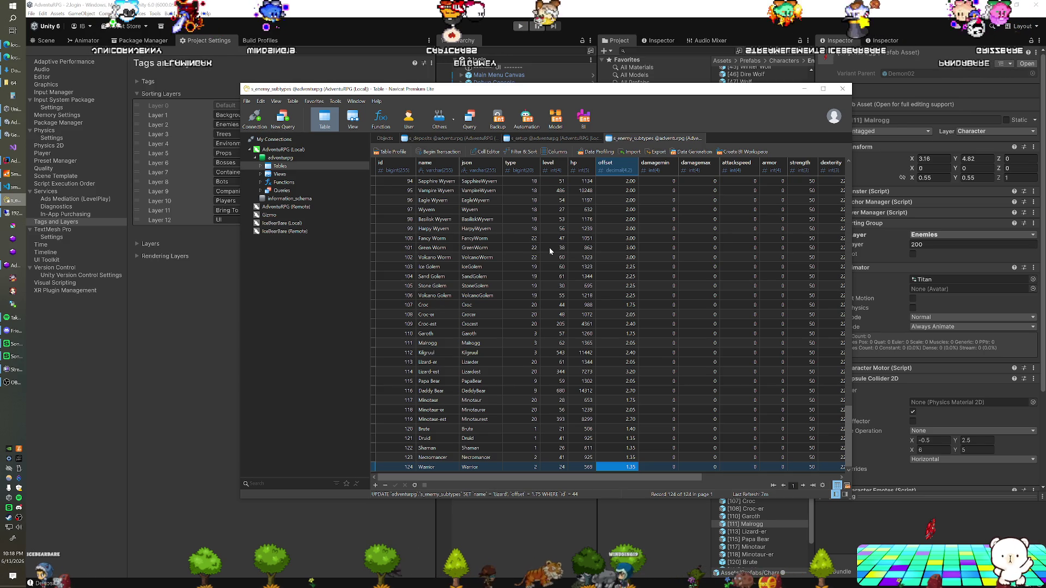
- Check the type values for Ice Golem, Volcano Worm, row 106 and Croc-er
{"action": "double_click", "coordinate": [522, 268]}
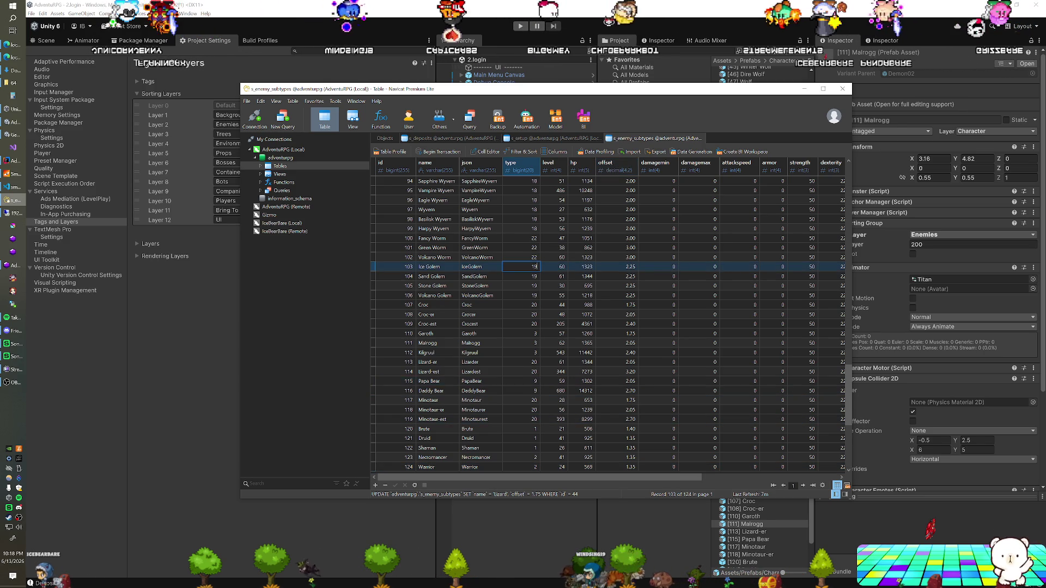
{"action": "left_click", "coordinate": [523, 258]}
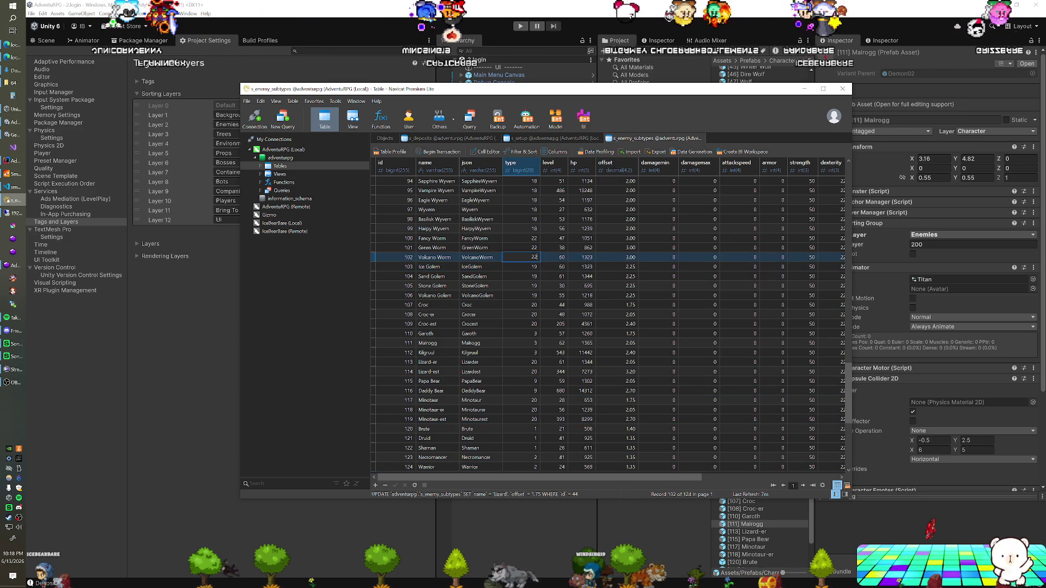
{"action": "key", "text": "Down"}
{"action": "key", "text": "Down"}
{"action": "key", "text": "Down"}
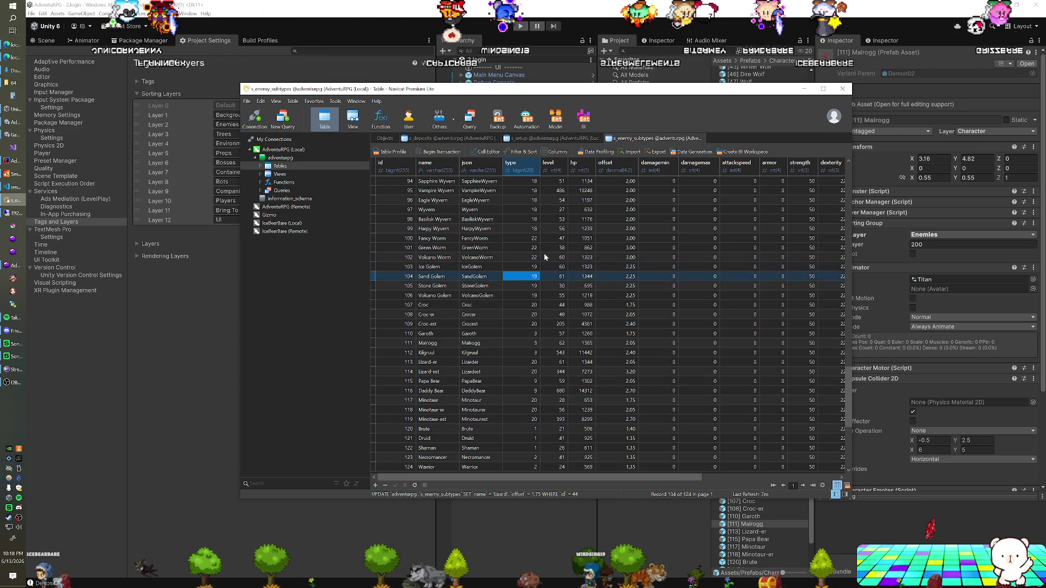
{"action": "key", "text": "Down"}
{"action": "key", "text": "Down"}
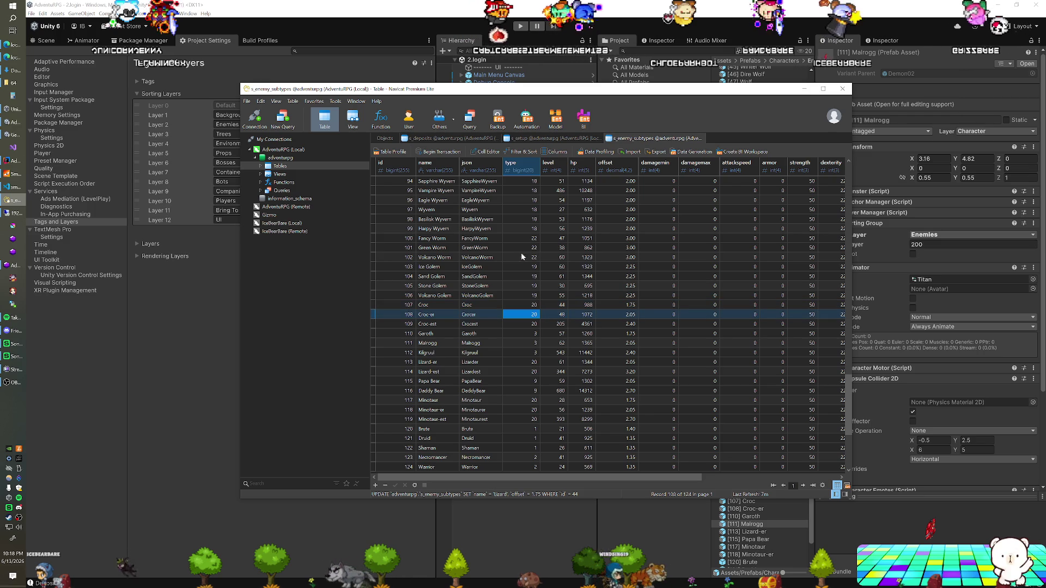
{"action": "left_click", "coordinate": [464, 14]}
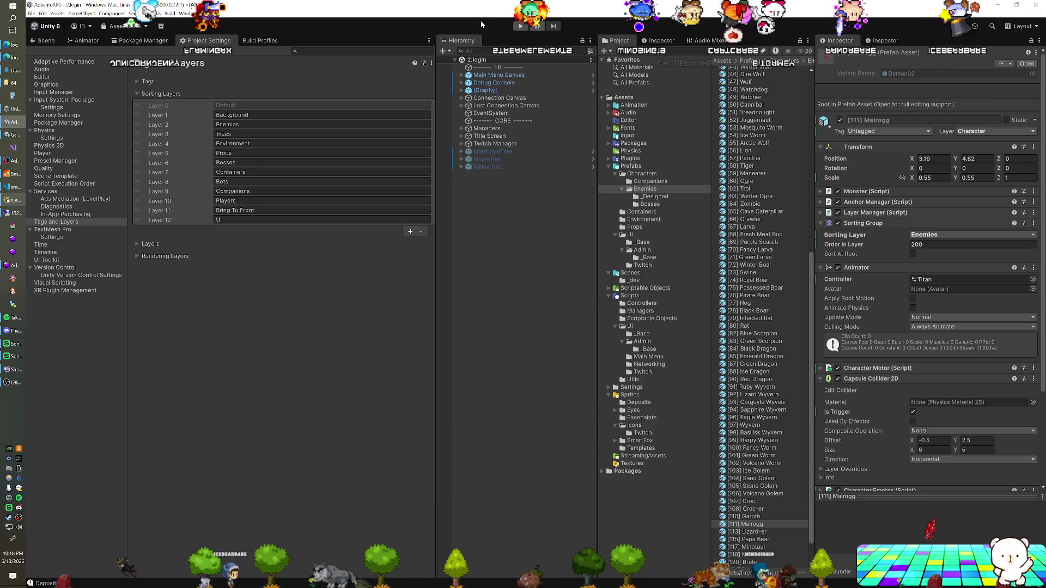
- Show Unity's Scene view and pan it so the dragon and ogre are visible
{"action": "left_click", "coordinate": [10, 201]}
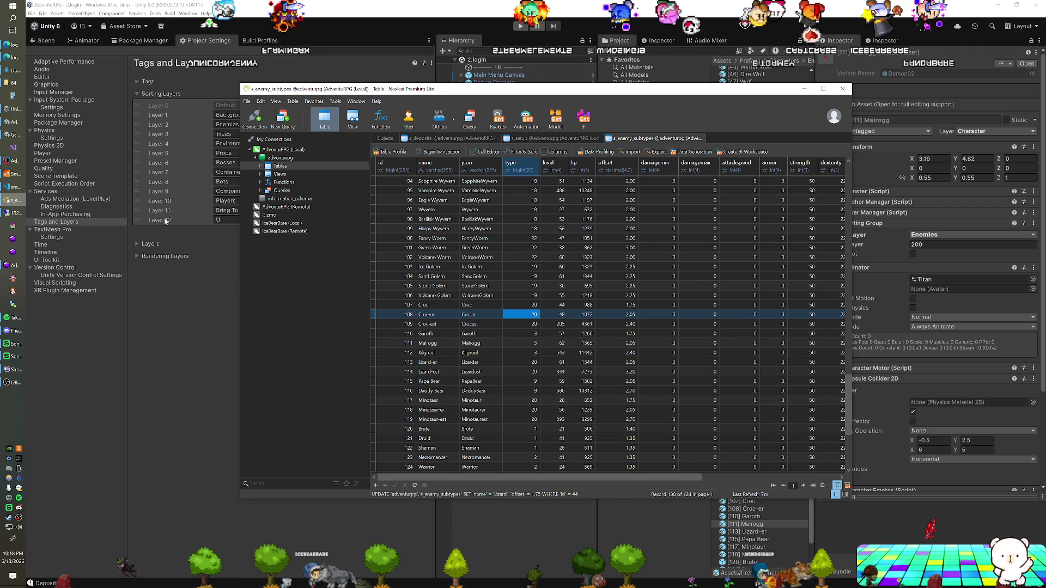
{"action": "left_click", "coordinate": [464, 36]}
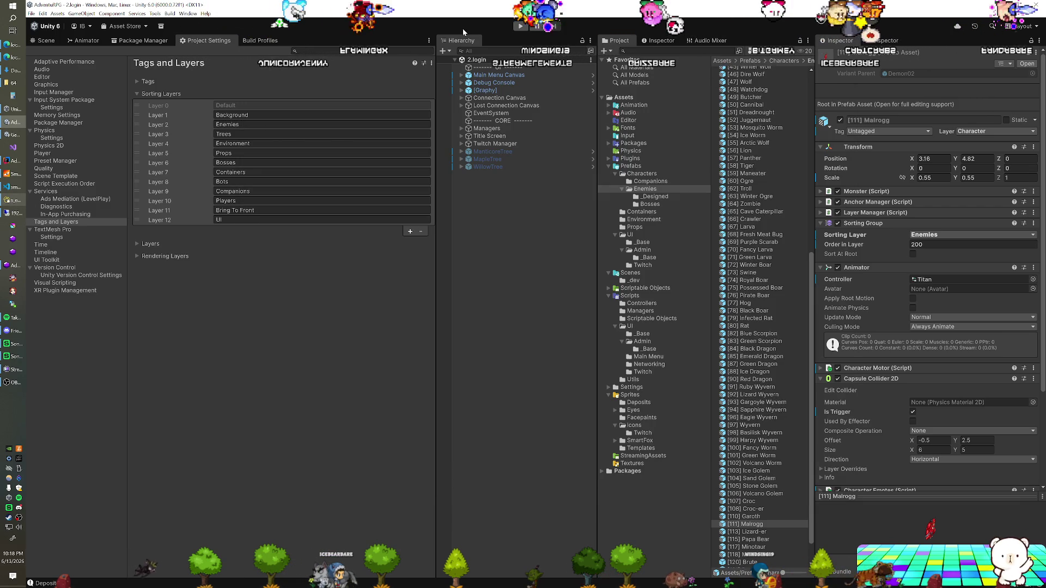
{"action": "left_click", "coordinate": [49, 40]}
{"action": "scroll", "coordinate": [301, 255], "scroll_direction": "down", "scroll_amount": 2}
{"action": "mouse_move", "coordinate": [292, 202]}
{"action": "left_mouse_down"}
{"action": "mouse_move", "coordinate": [221, 330]}
{"action": "mouse_move", "coordinate": [249, 317]}
{"action": "left_mouse_up"}
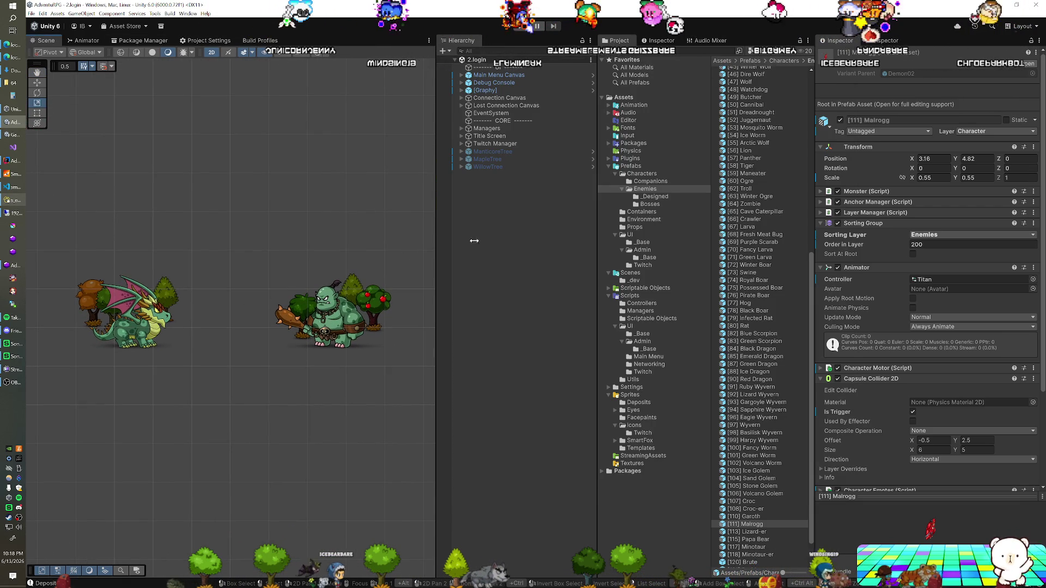
{"action": "scroll", "coordinate": [754, 204], "scroll_direction": "down", "scroll_amount": 2}
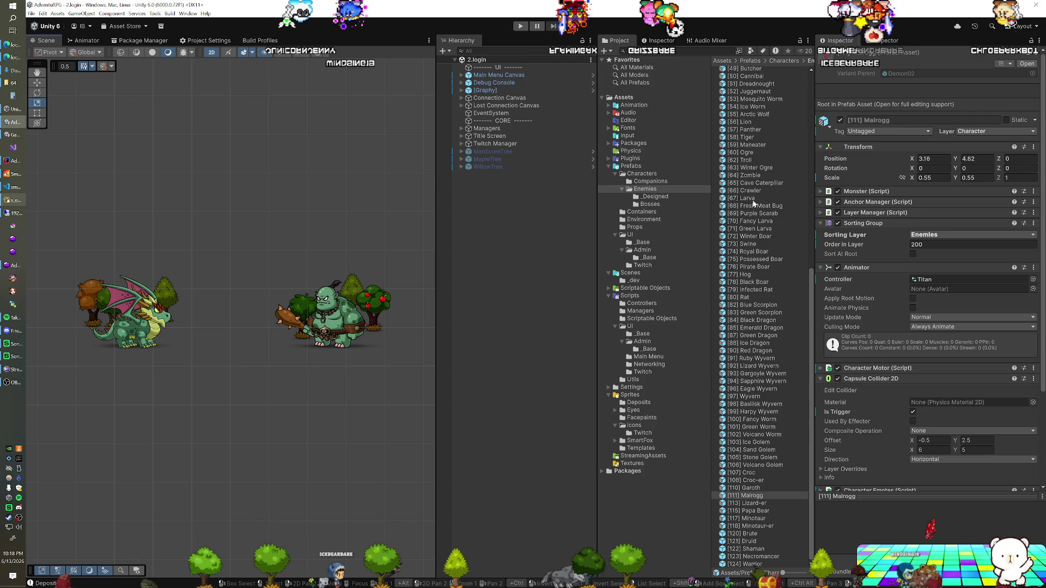
{"action": "scroll", "coordinate": [754, 204], "scroll_direction": "up", "scroll_amount": 6}
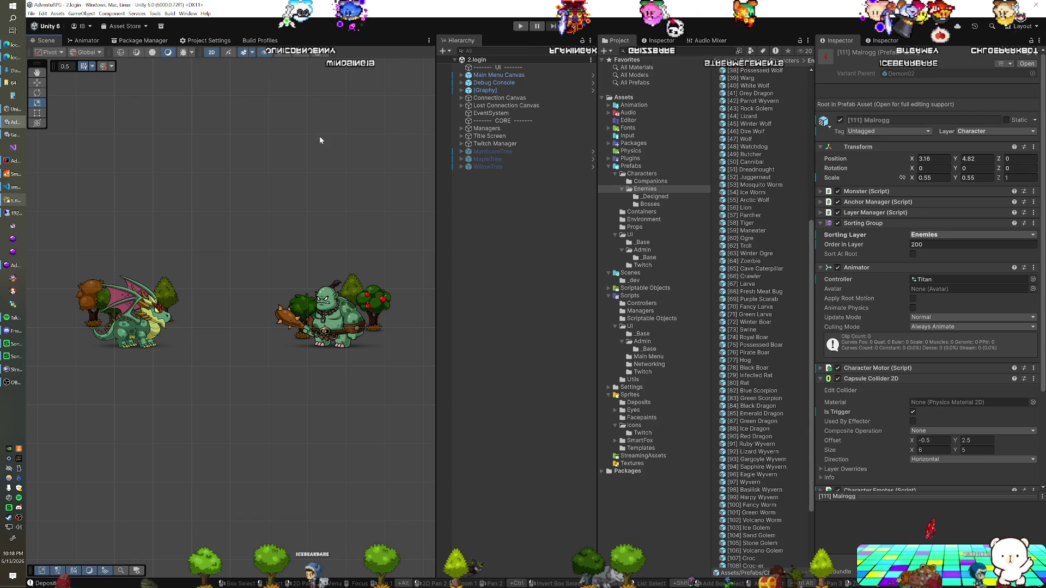
{"action": "left_click", "coordinate": [14, 57]}
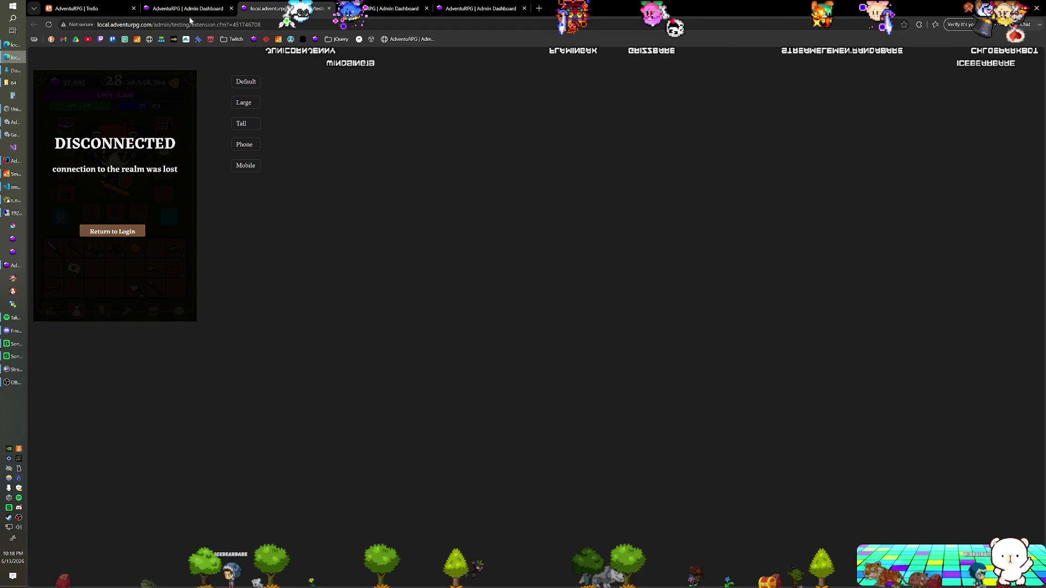
- Clear the croc search in the dashboard's Enemies list and page back from the last page to page 3
{"action": "left_click", "coordinate": [189, 11]}
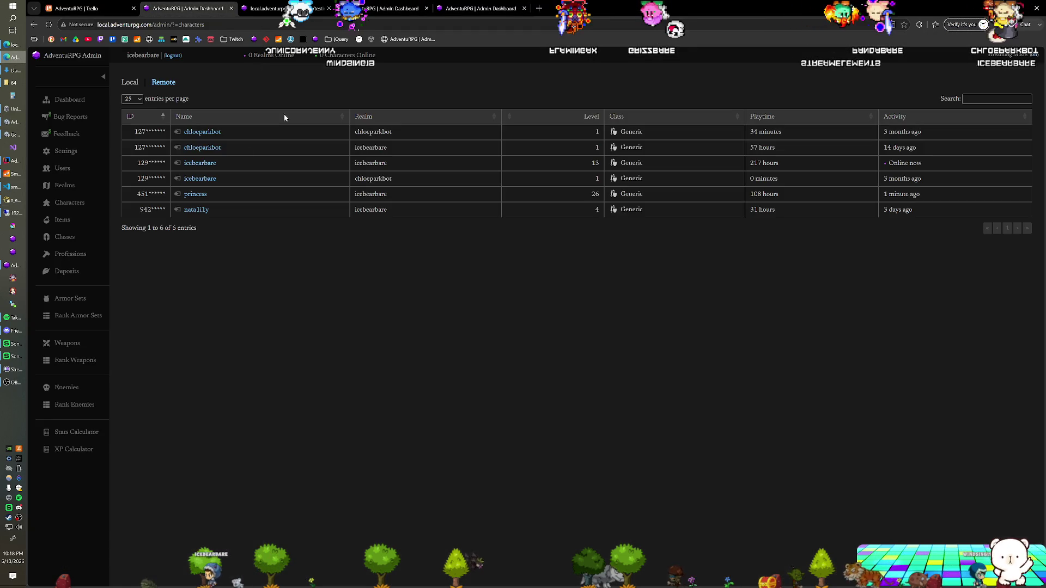
{"action": "left_click", "coordinate": [58, 390]}
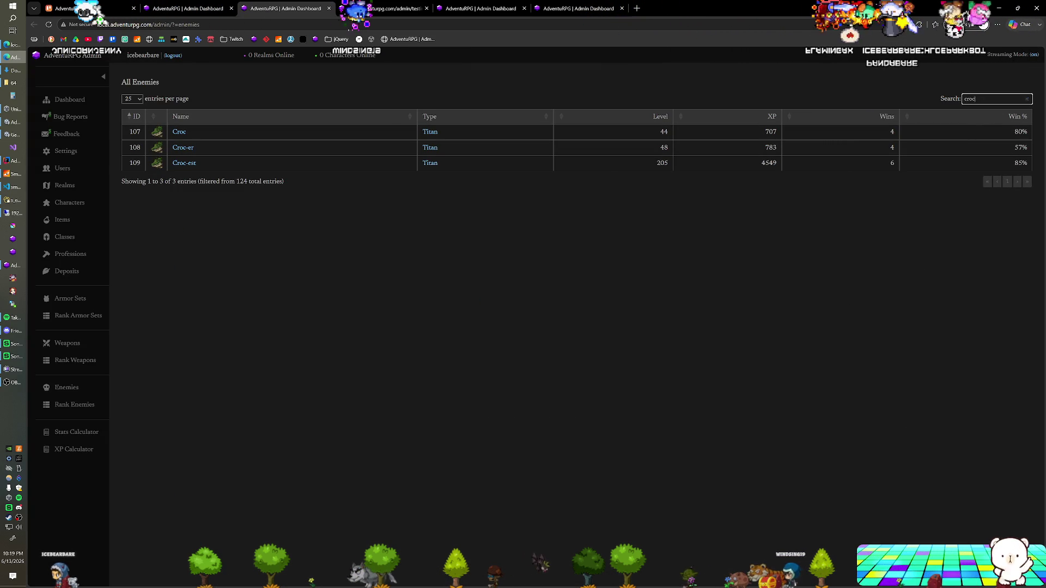
{"action": "left_click", "coordinate": [1029, 99]}
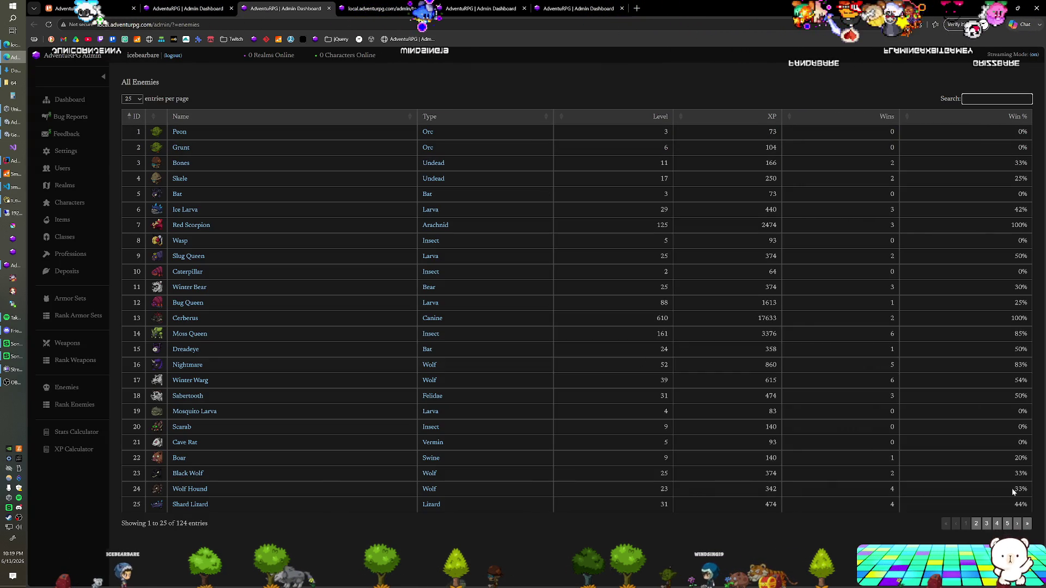
{"action": "left_click", "coordinate": [1006, 524]}
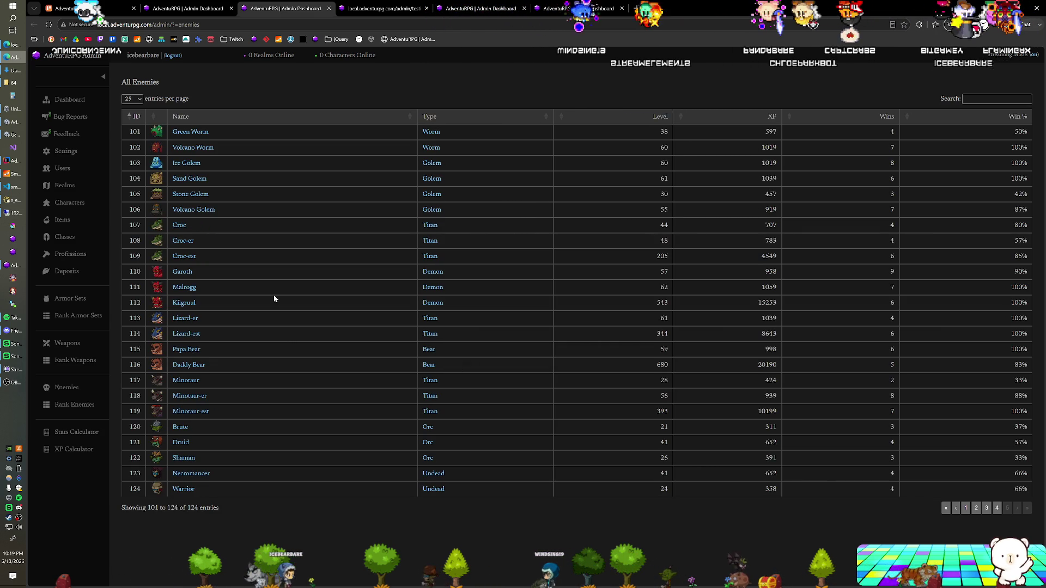
{"action": "left_click", "coordinate": [998, 512]}
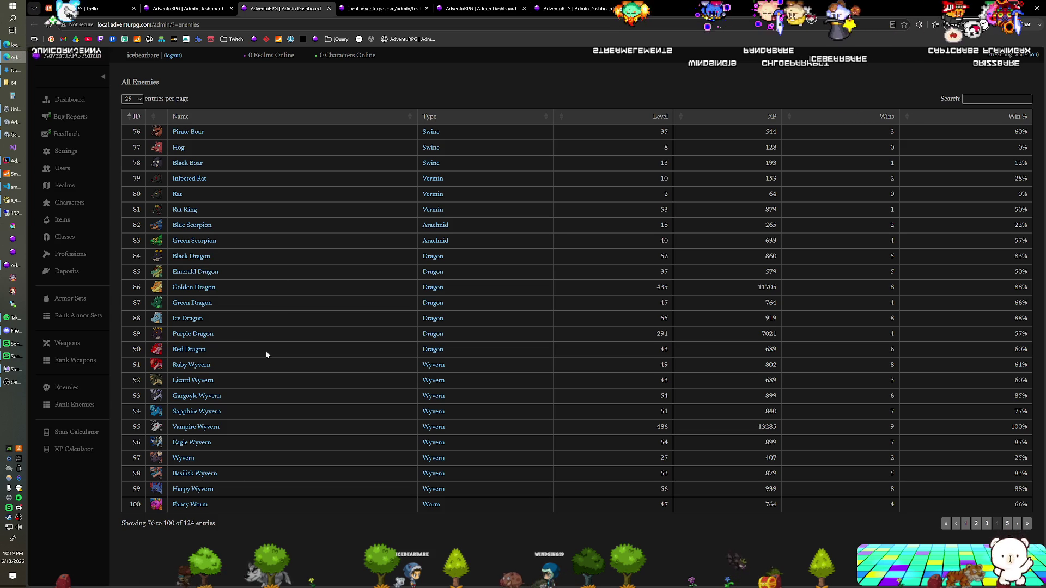
{"action": "left_click", "coordinate": [987, 524]}
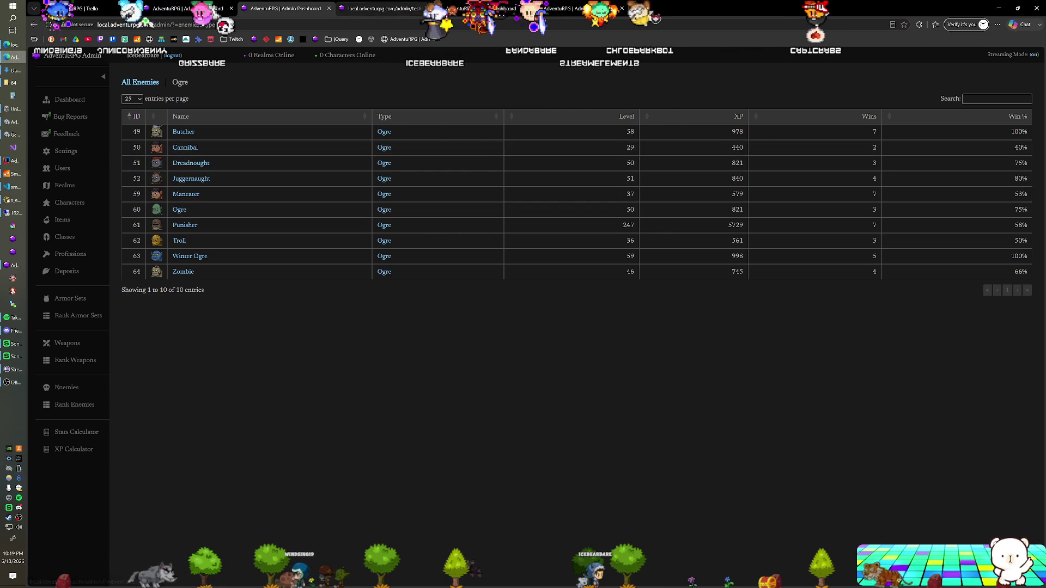
{"action": "key", "text": "alt+Tab"}
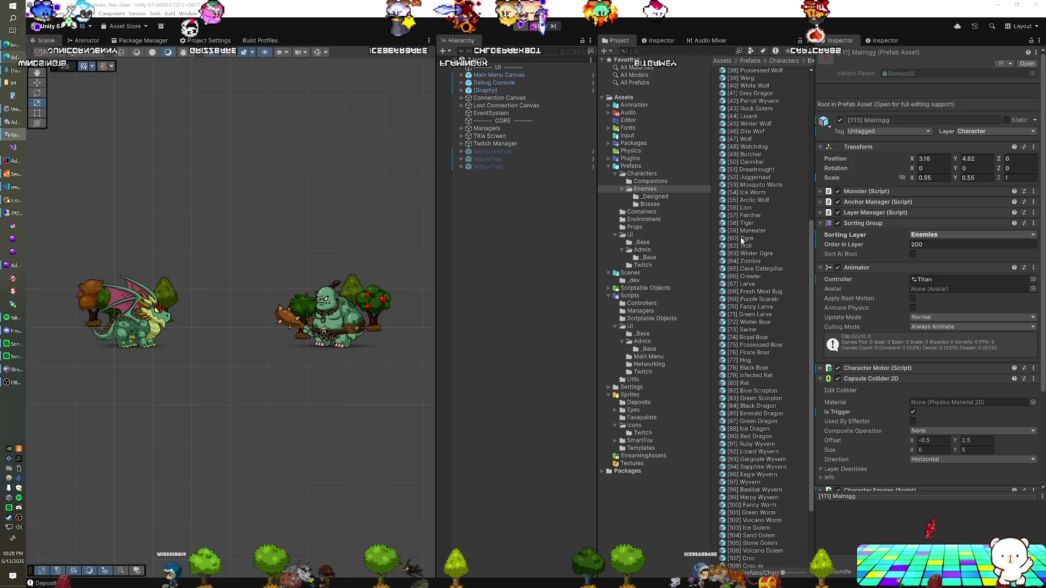
- Drag the Cannibal, Dreadnought, Juggernaut and Maneater ogre prefabs into the scene
{"action": "left_click", "coordinate": [15, 57]}
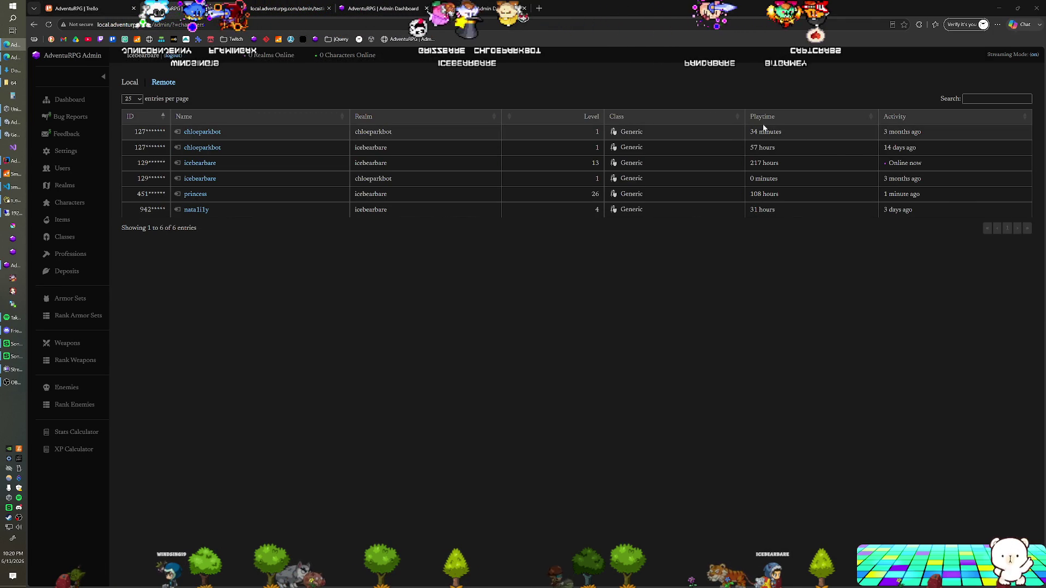
{"action": "key", "text": "alt+Tab"}
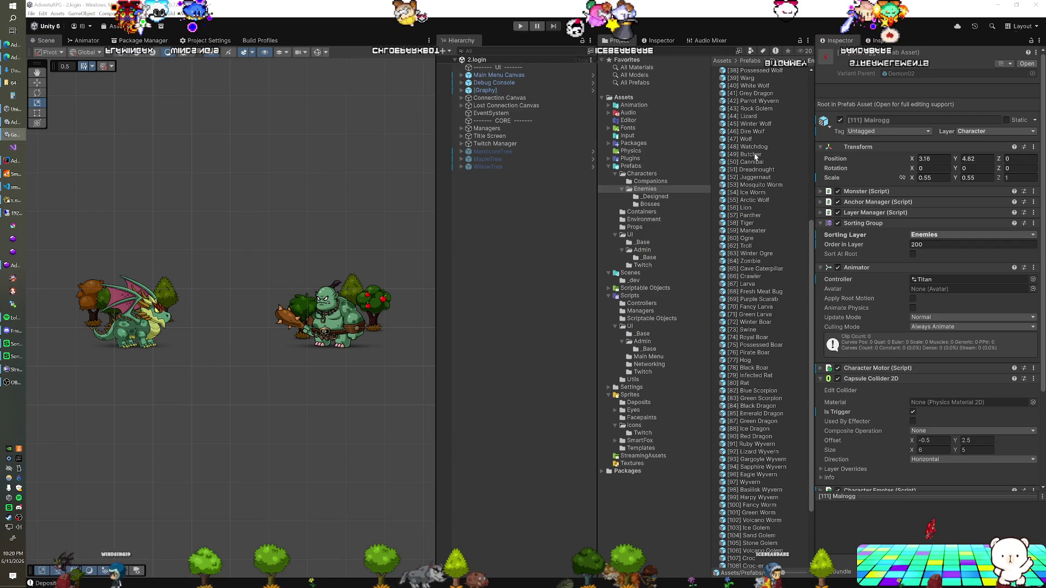
{"action": "left_click", "coordinate": [749, 162]}
{"action": "left_click", "coordinate": [752, 170], "text": "shift"}
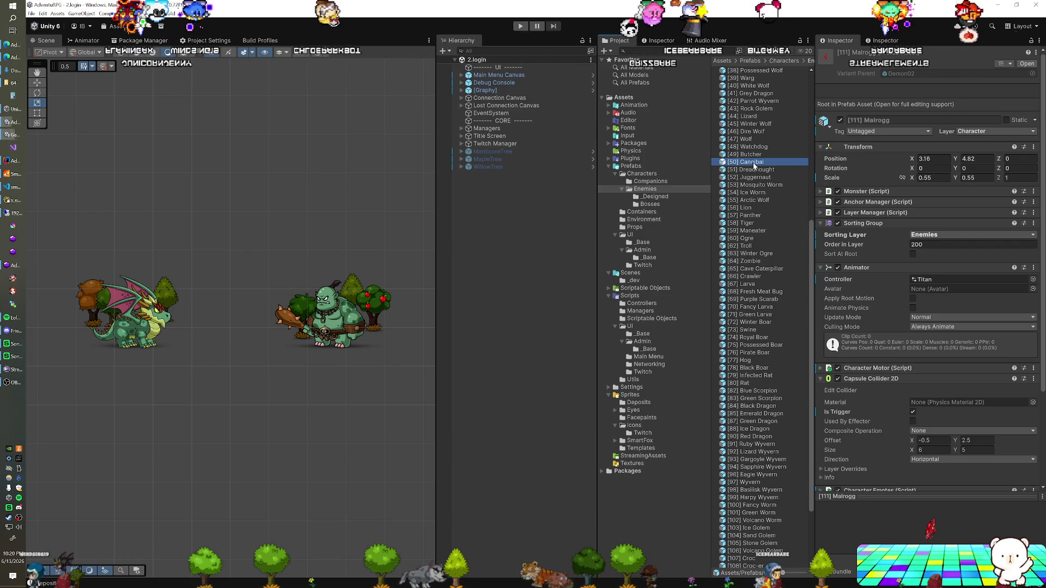
{"action": "left_click", "coordinate": [752, 177], "text": "shift"}
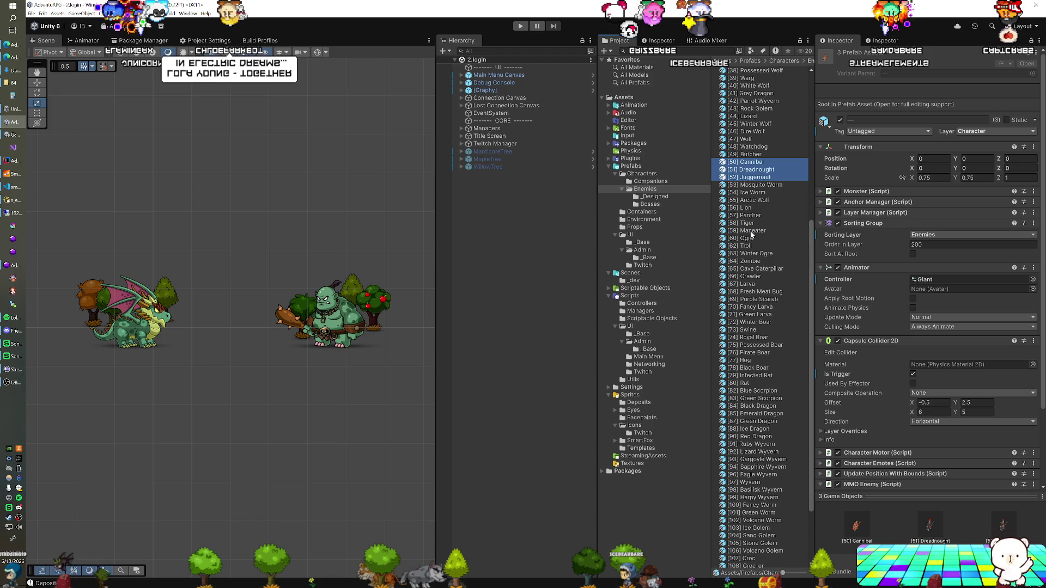
{"action": "left_click_drag", "start_coordinate": [512, 263], "coordinate": [234, 375]}
- Set the four ogres' X and Y positions to 0, then move Cannibal left to X -6.39
{"action": "scroll", "coordinate": [228, 375], "scroll_direction": "up", "scroll_amount": 5}
{"action": "scroll", "coordinate": [275, 364], "scroll_direction": "down", "scroll_amount": 2}
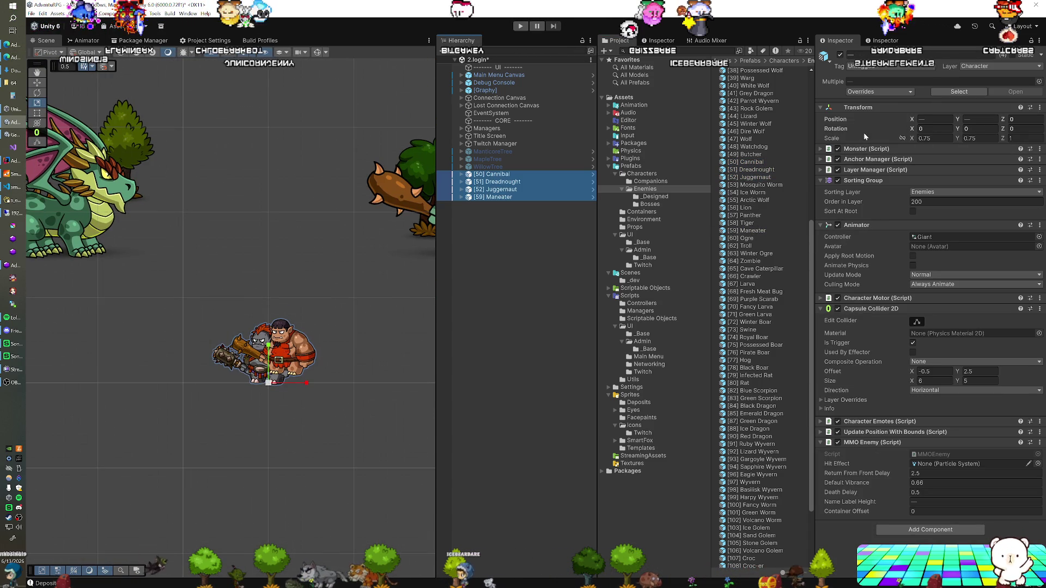
{"action": "type", "text": "0"}
{"action": "key", "text": "Tab"}
{"action": "type", "text": "0"}
{"action": "key", "text": "Return"}
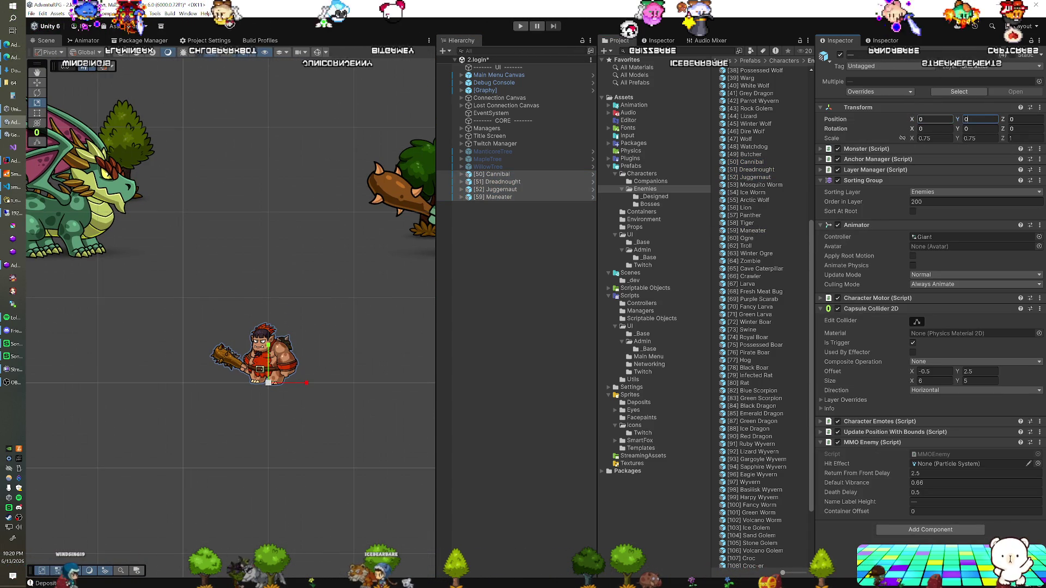
{"action": "left_click", "coordinate": [518, 174]}
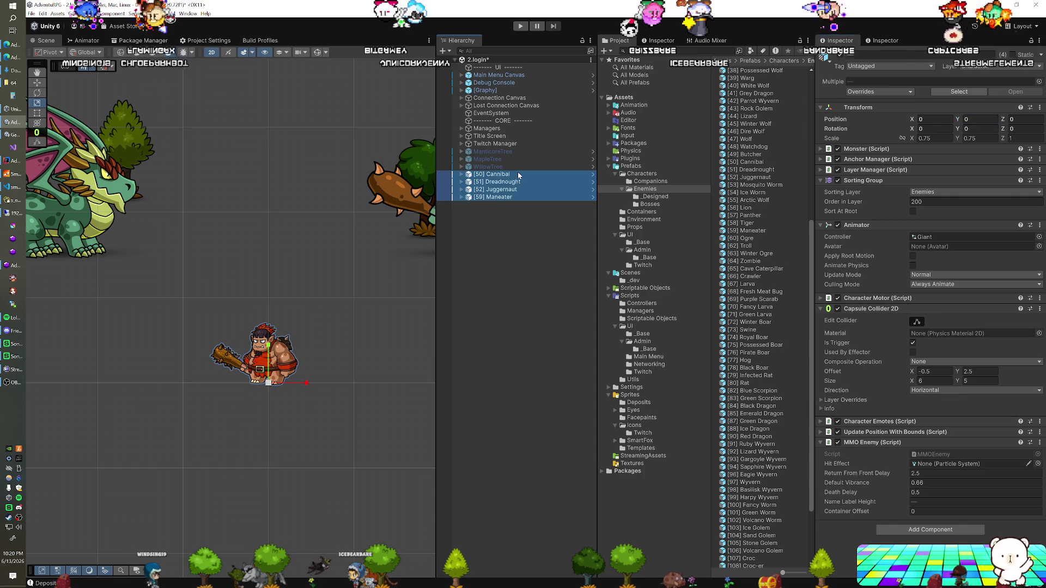
{"action": "left_click_drag", "start_coordinate": [304, 383], "coordinate": [194, 382]}
{"action": "left_click", "coordinate": [493, 197]}
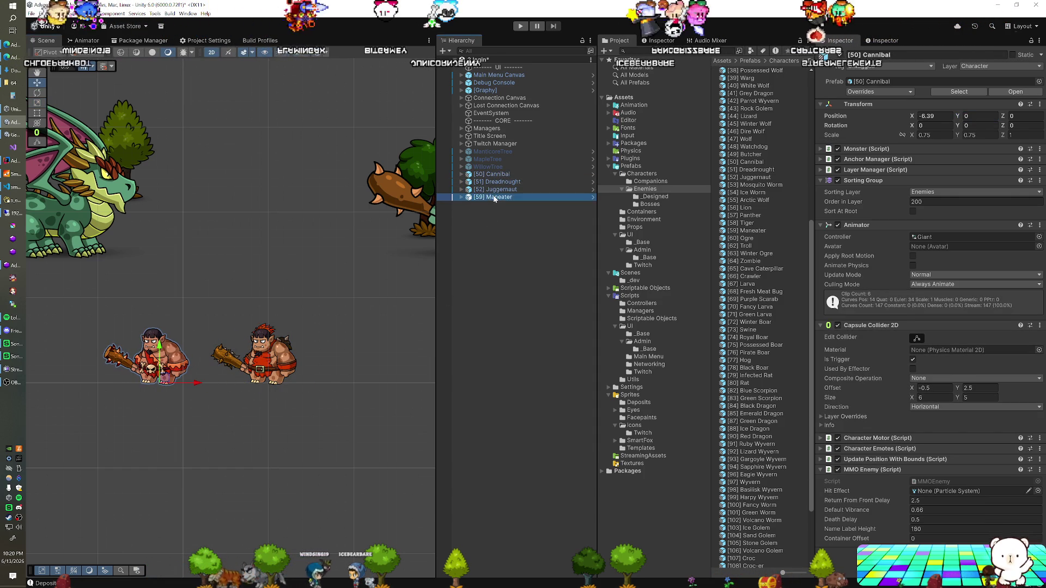
- Move the Maneater right of the group and scale it to 0.5
{"action": "left_click_drag", "start_coordinate": [309, 383], "coordinate": [414, 381]}
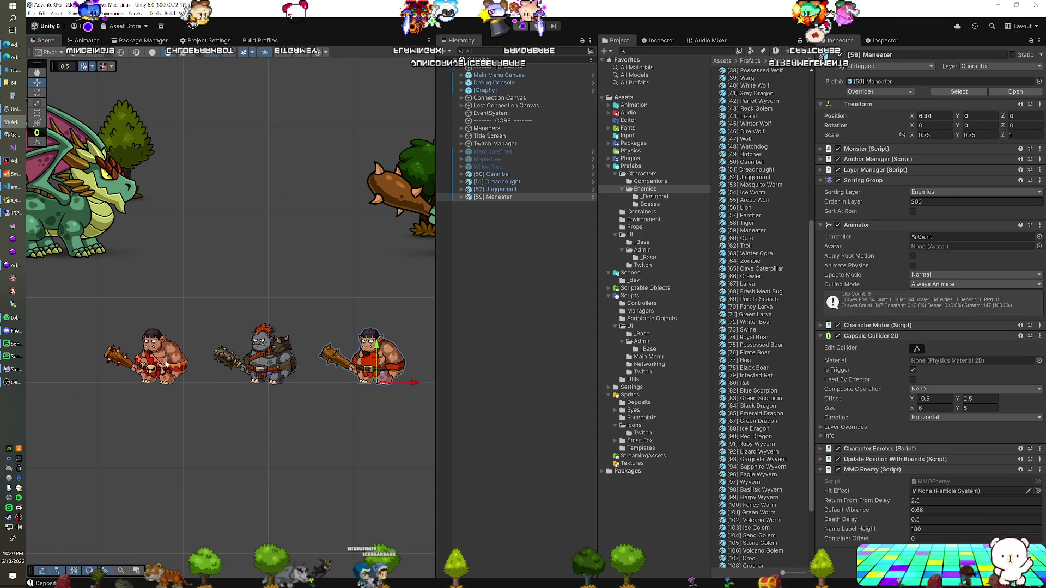
{"action": "left_click", "coordinate": [567, 197]}
{"action": "left_click", "coordinate": [933, 134]}
{"action": "type", "text": "0.5"}
{"action": "key", "text": "Tab"}
{"action": "type", "text": "0.5"}
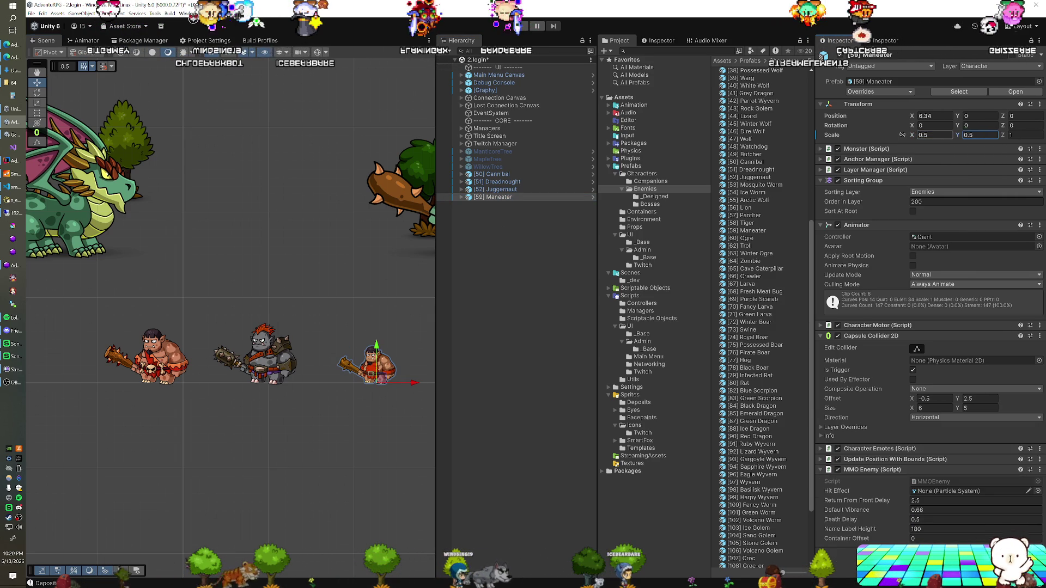
- Scale the Cannibal to 0.55
{"action": "left_click", "coordinate": [509, 174]}
{"action": "left_click", "coordinate": [934, 135]}
{"action": "type", "text": "0.55"}
{"action": "key", "text": "Tab"}
{"action": "type", "text": "0.55"}
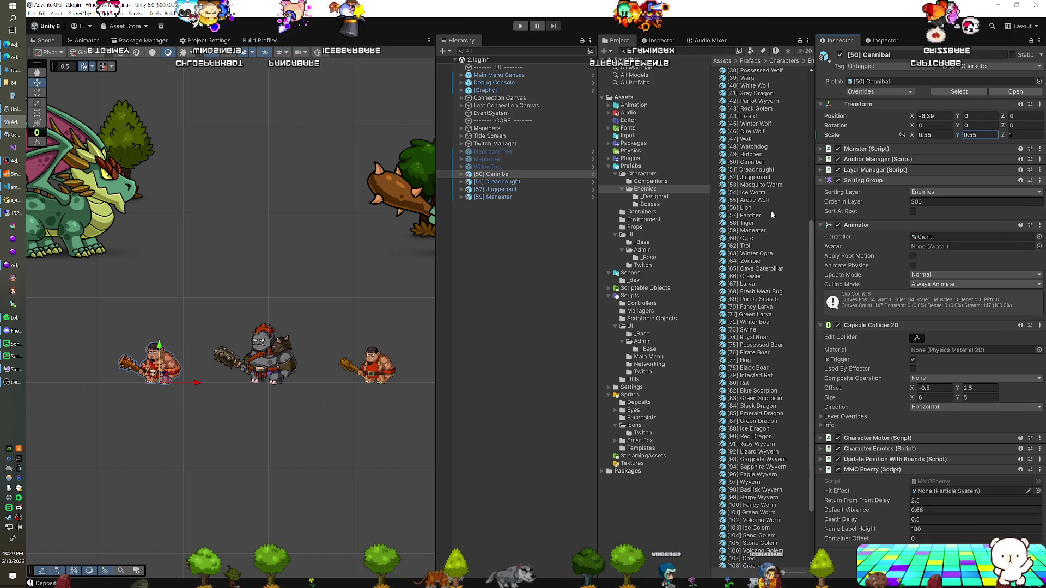
- Shift the Dreadnought right and scale it to 0.55, then scale the Juggernaut to 0.5
{"action": "left_click", "coordinate": [540, 182]}
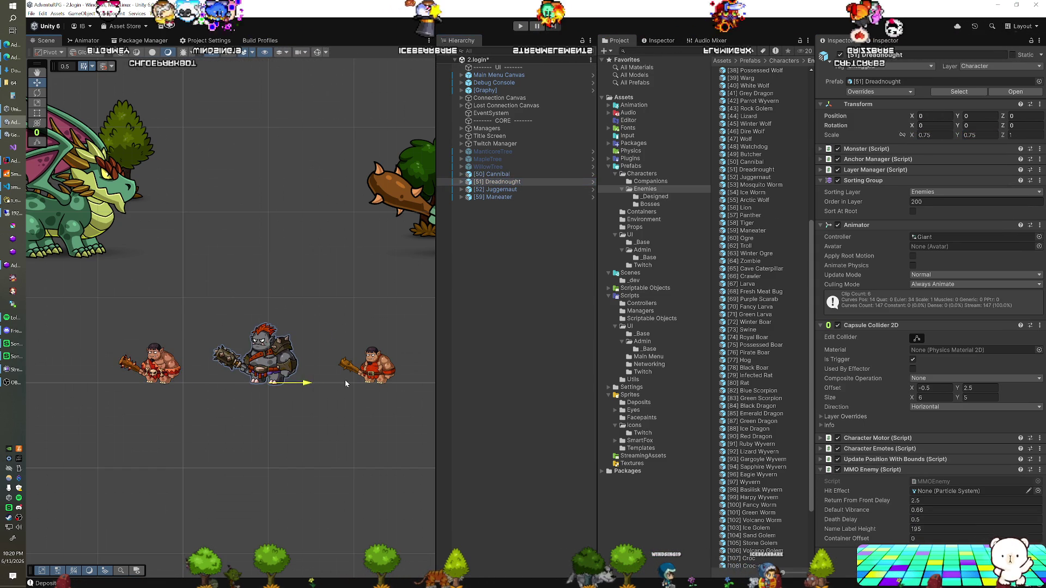
{"action": "left_click_drag", "start_coordinate": [316, 385], "coordinate": [372, 385]}
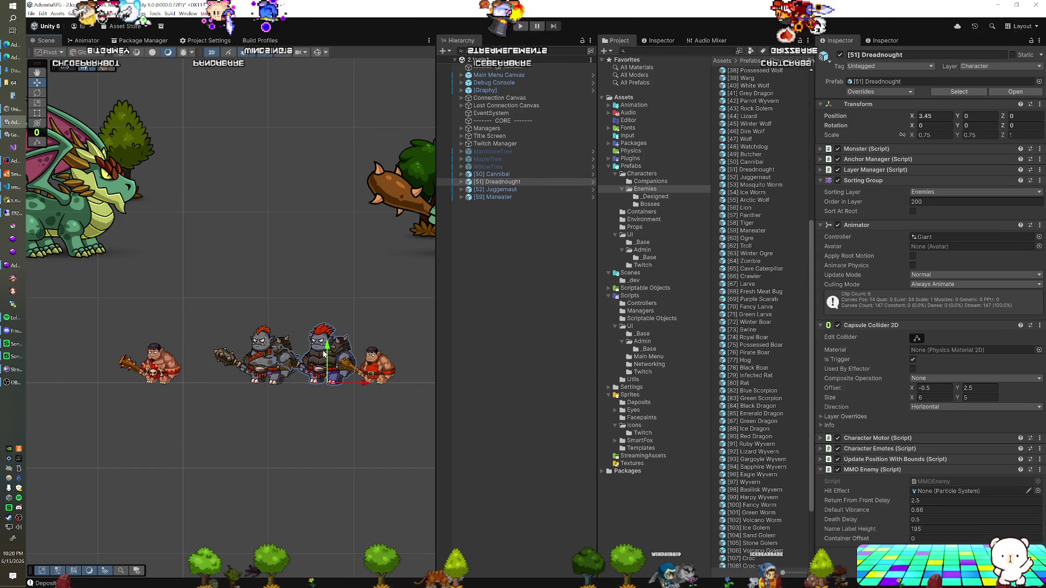
{"action": "left_click", "coordinate": [934, 135]}
{"action": "type", "text": "0.55"}
{"action": "key", "text": "Tab"}
{"action": "type", "text": "0.55"}
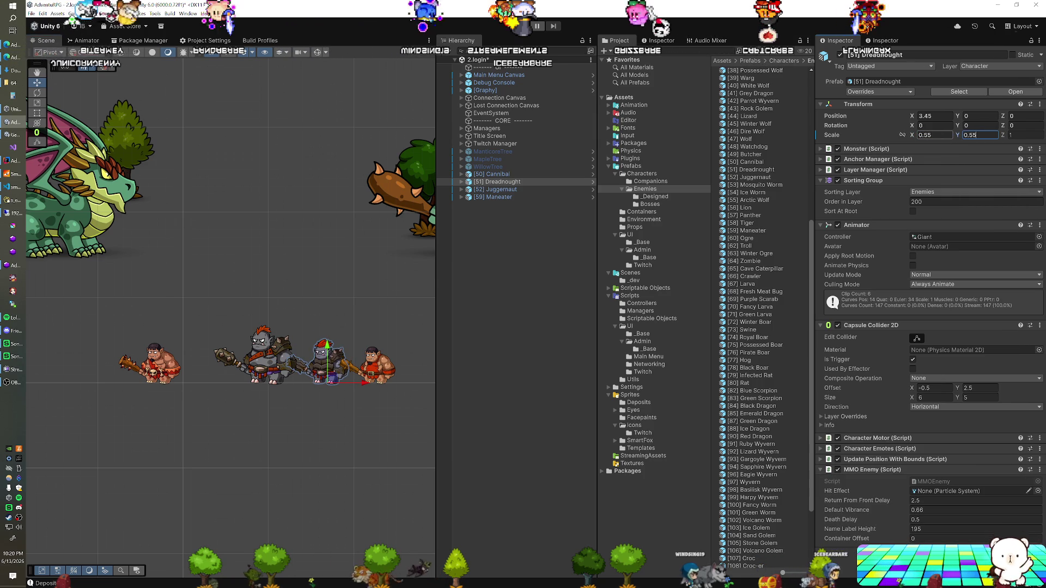
{"action": "left_click", "coordinate": [523, 190]}
{"action": "type", "text": "0.50.5"}
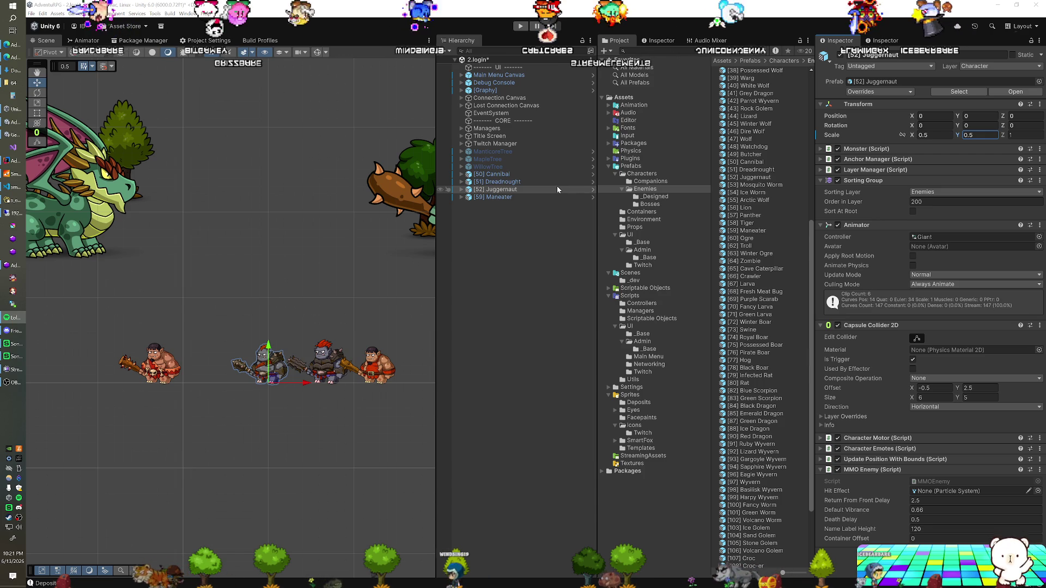
- Select the Cannibal and Dreadnought in the scene and their prefab assets together
{"action": "left_click", "coordinate": [514, 174]}
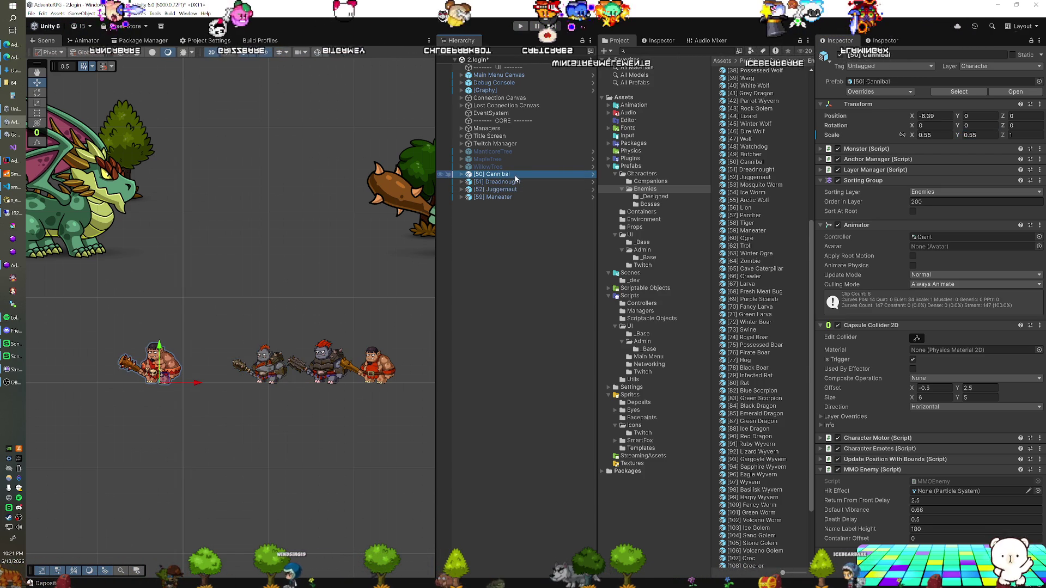
{"action": "left_click", "coordinate": [505, 182], "text": "shift"}
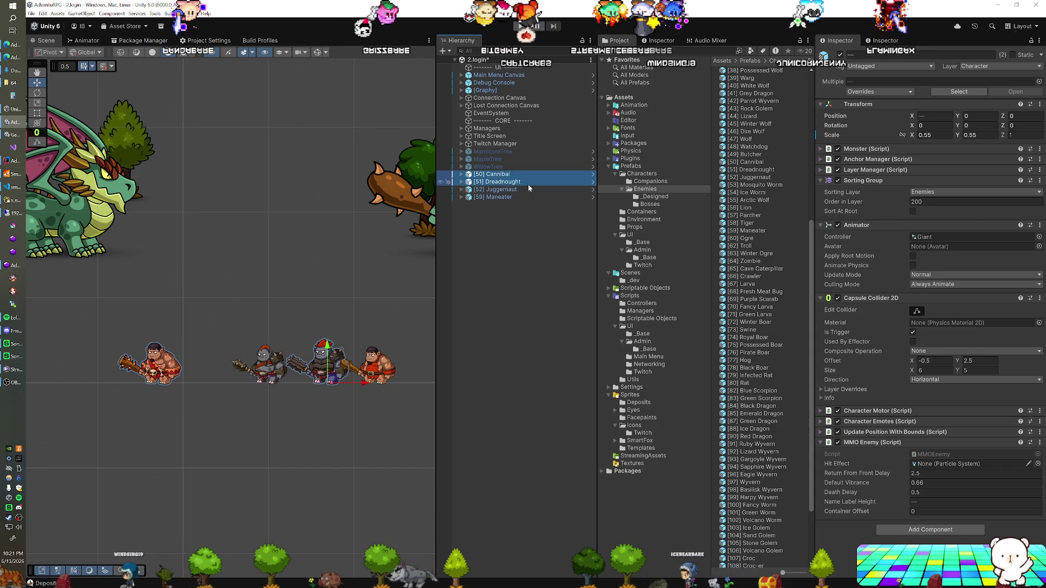
{"action": "left_click", "coordinate": [747, 161]}
{"action": "left_click", "coordinate": [750, 169], "text": "shift"}
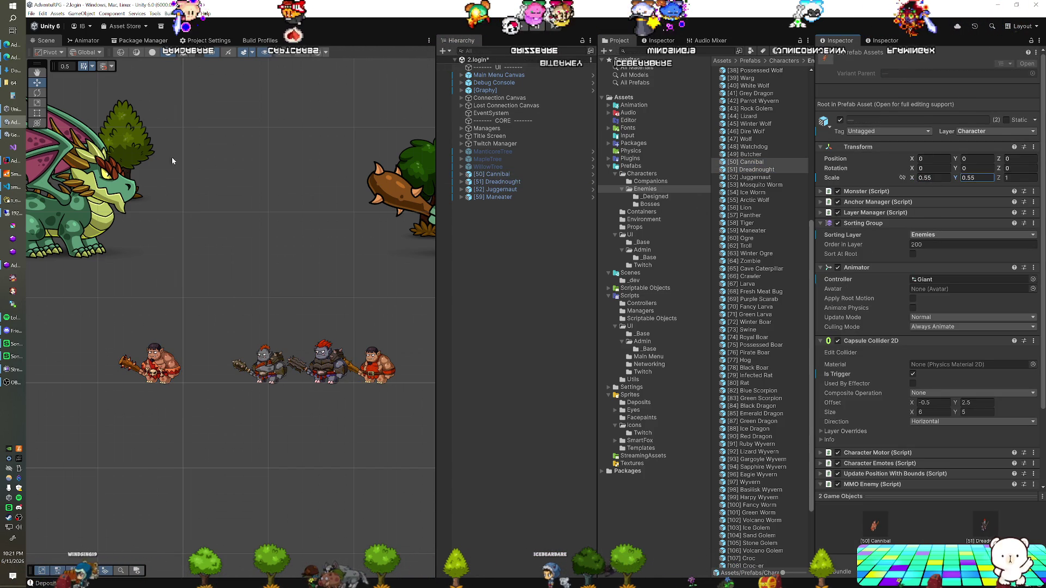
{"action": "left_click", "coordinate": [18, 204]}
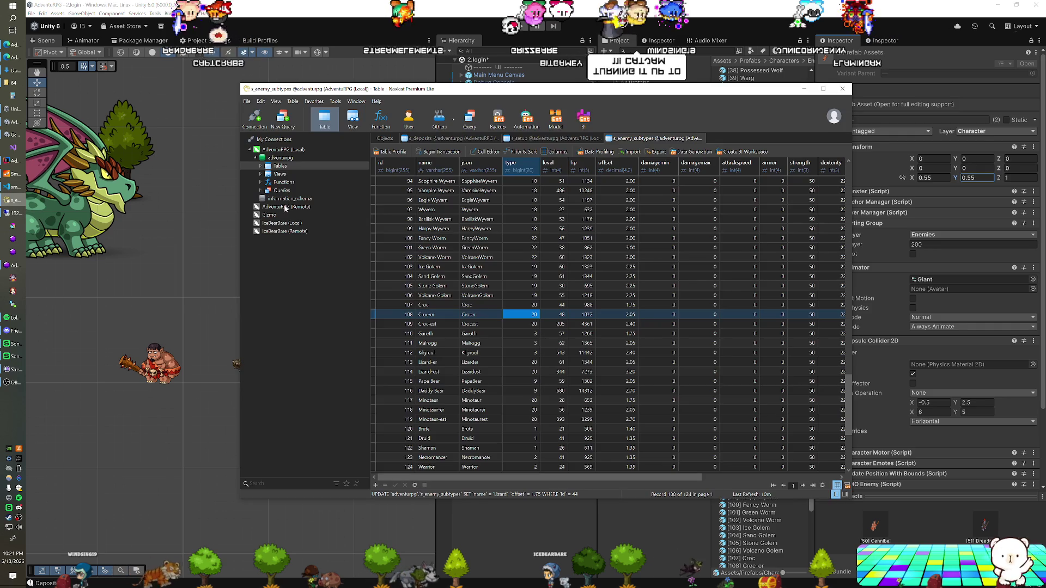
{"action": "left_click", "coordinate": [524, 274]}
{"action": "key", "text": "Up"}
{"action": "key", "text": "Up"}
{"action": "key", "text": "Up"}
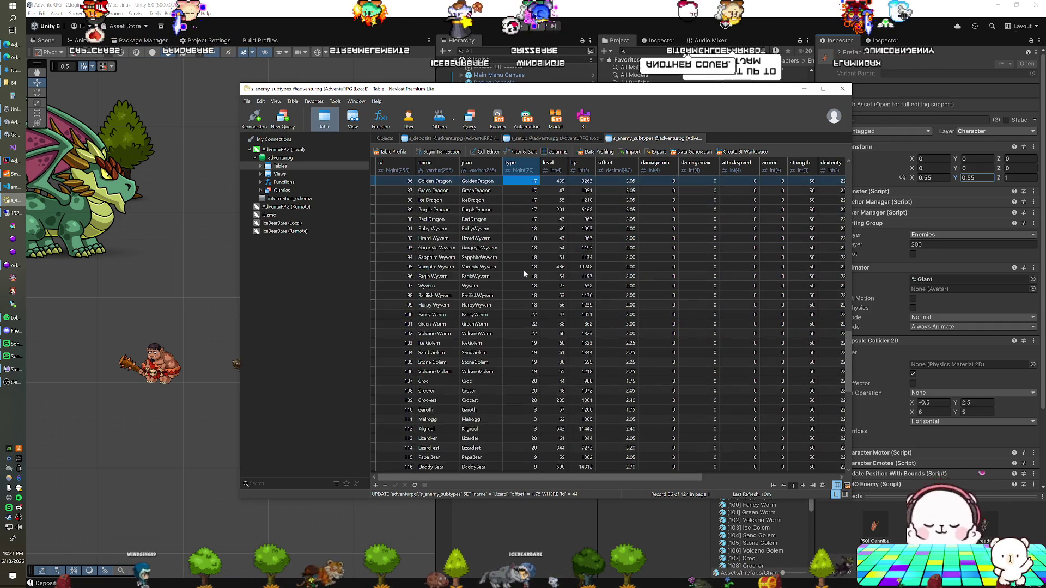
{"action": "key", "text": "Up"}
{"action": "key", "text": "Up"}
{"action": "key", "text": "Up"}
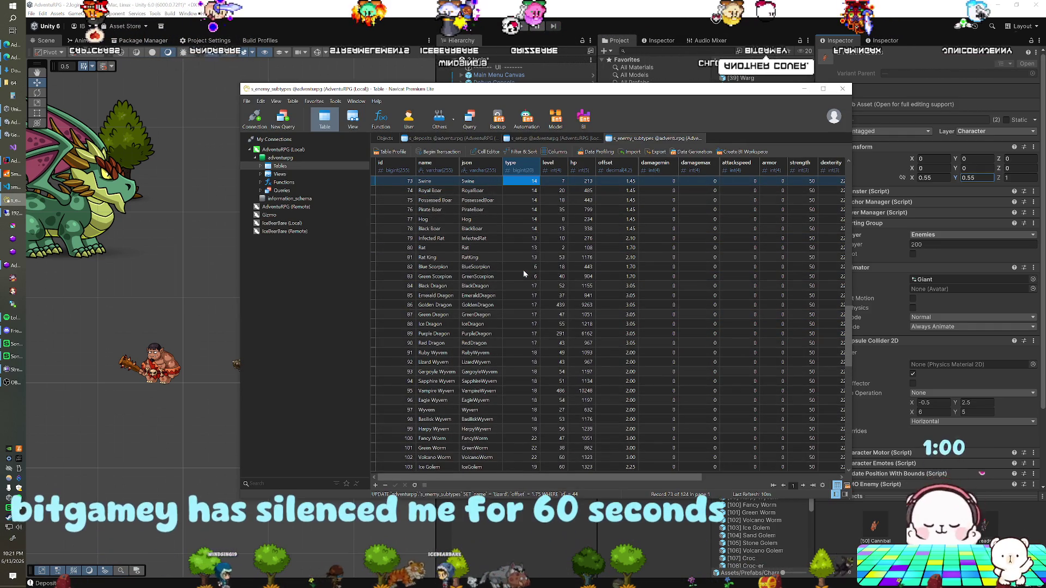
{"action": "key", "text": "Up"}
{"action": "key", "text": "Up"}
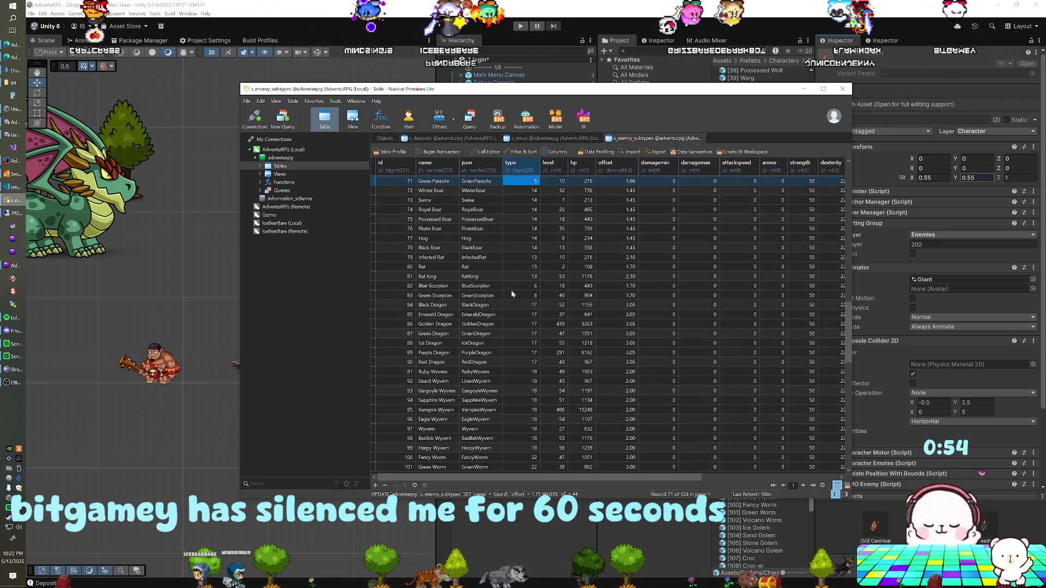
{"action": "key", "text": "Up"}
{"action": "key", "text": "Up"}
{"action": "key", "text": "Up"}
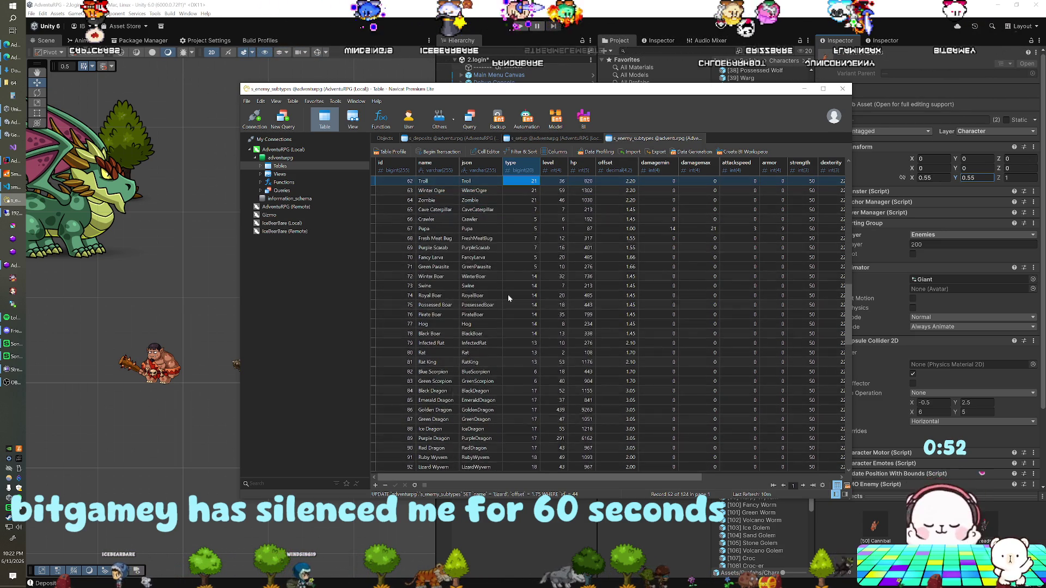
{"action": "key", "text": "Down"}
{"action": "key", "text": "Down"}
{"action": "key", "text": "Down"}
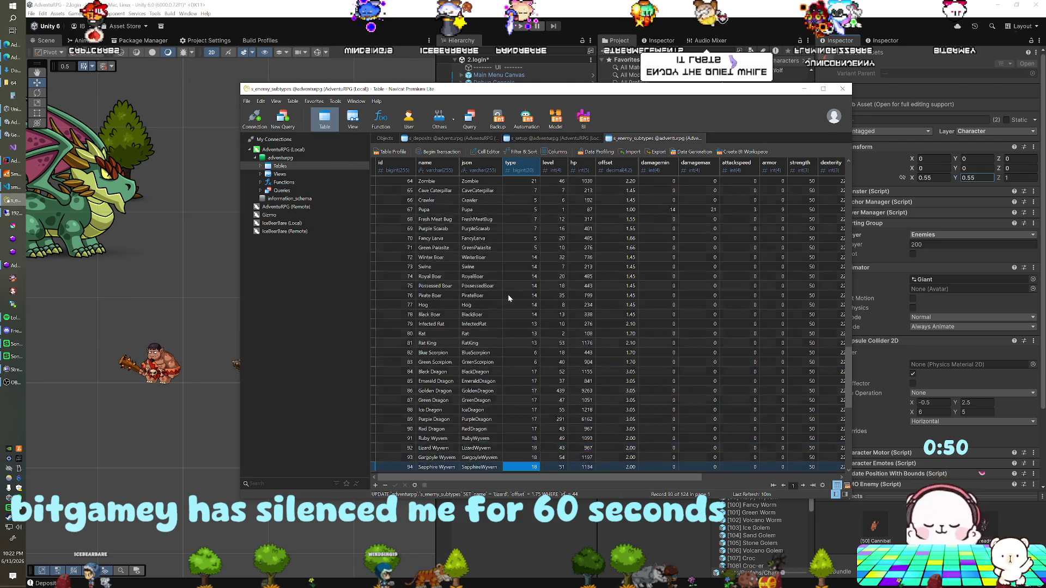
{"action": "key", "text": "Down"}
{"action": "key", "text": "Down"}
{"action": "key", "text": "Down"}
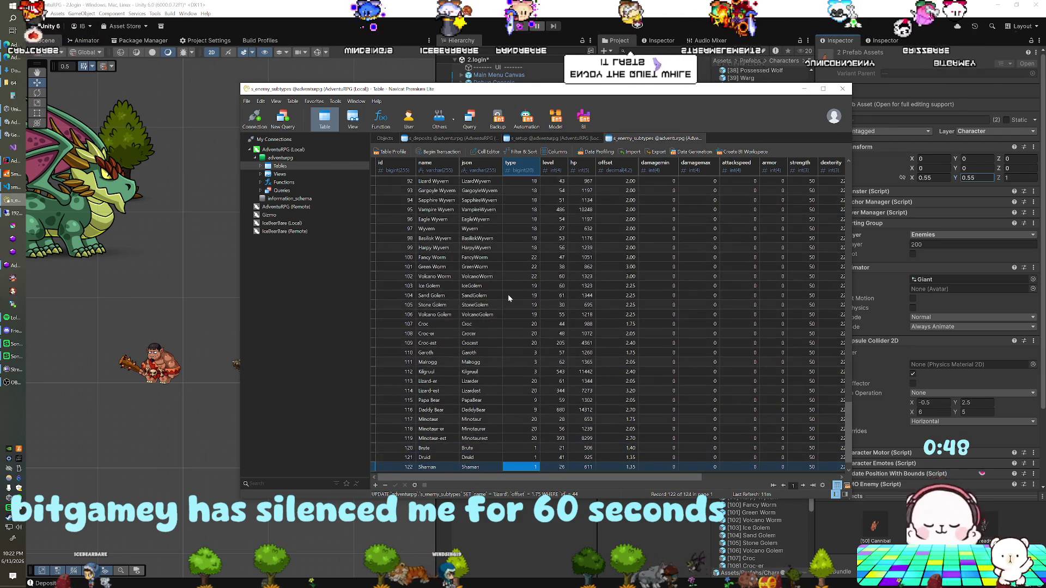
{"action": "key", "text": "Up"}
{"action": "key", "text": "Up"}
{"action": "key", "text": "Up"}
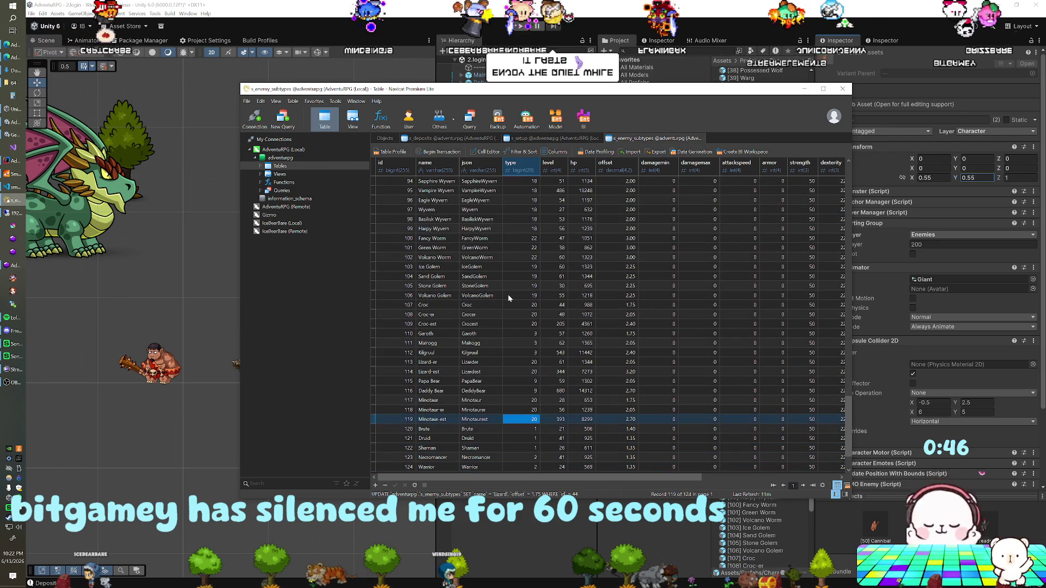
{"action": "key", "text": "Up"}
{"action": "key", "text": "Up"}
{"action": "key", "text": "Up"}
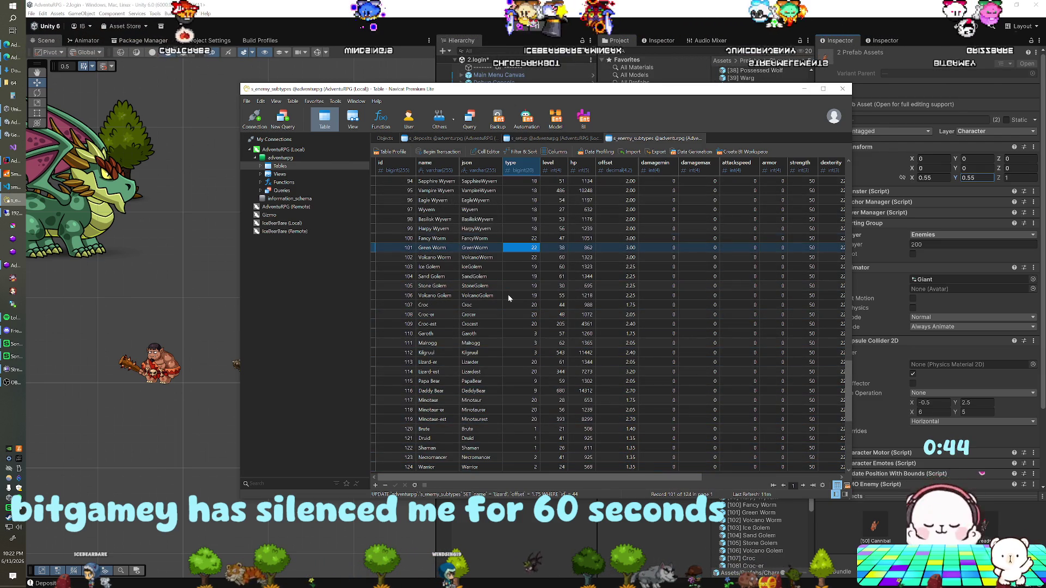
{"action": "key", "text": "Up"}
{"action": "key", "text": "Up"}
{"action": "key", "text": "Up"}
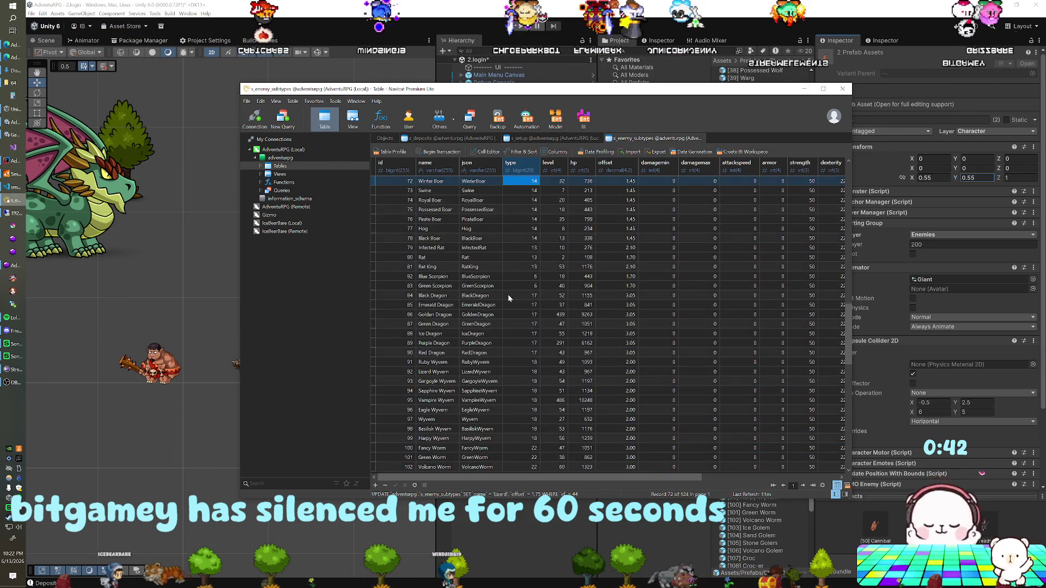
{"action": "key", "text": "Up"}
{"action": "key", "text": "Up"}
{"action": "key", "text": "Up"}
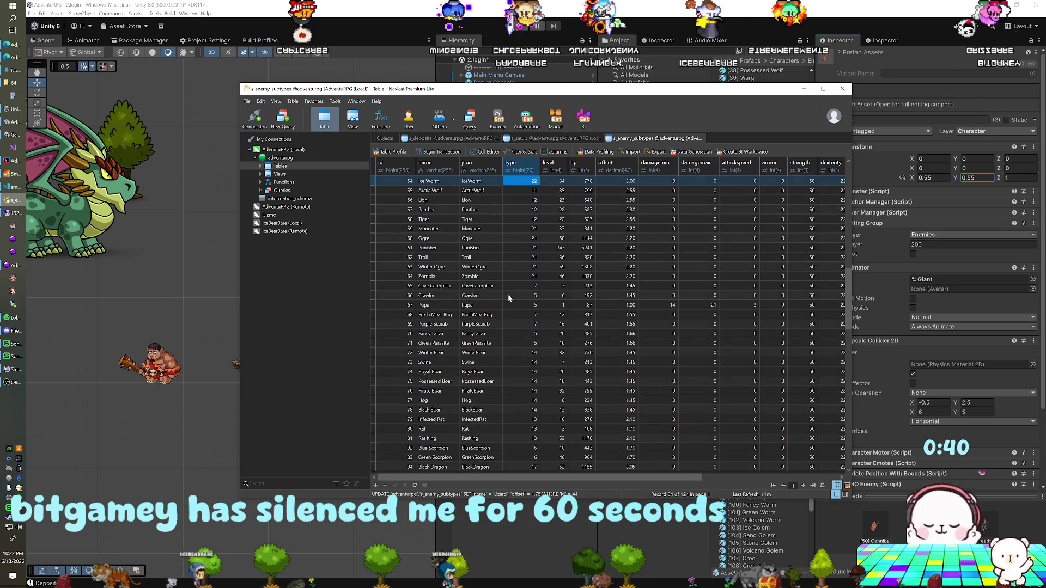
- Move the Navicat window aside to check the Cannibal in Unity, then put it back
{"action": "mouse_move", "coordinate": [540, 92]}
{"action": "left_mouse_down"}
{"action": "mouse_move", "coordinate": [421, 279]}
{"action": "mouse_move", "coordinate": [420, 400]}
{"action": "mouse_move", "coordinate": [437, 368]}
{"action": "mouse_move", "coordinate": [650, 259]}
{"action": "mouse_move", "coordinate": [757, 240]}
{"action": "left_mouse_up"}
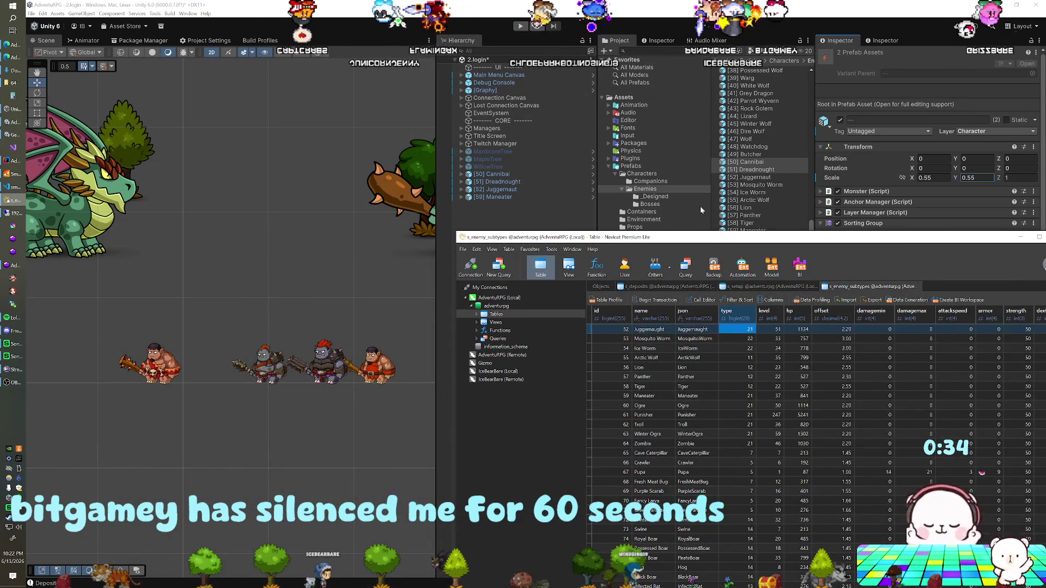
{"action": "left_click", "coordinate": [516, 174]}
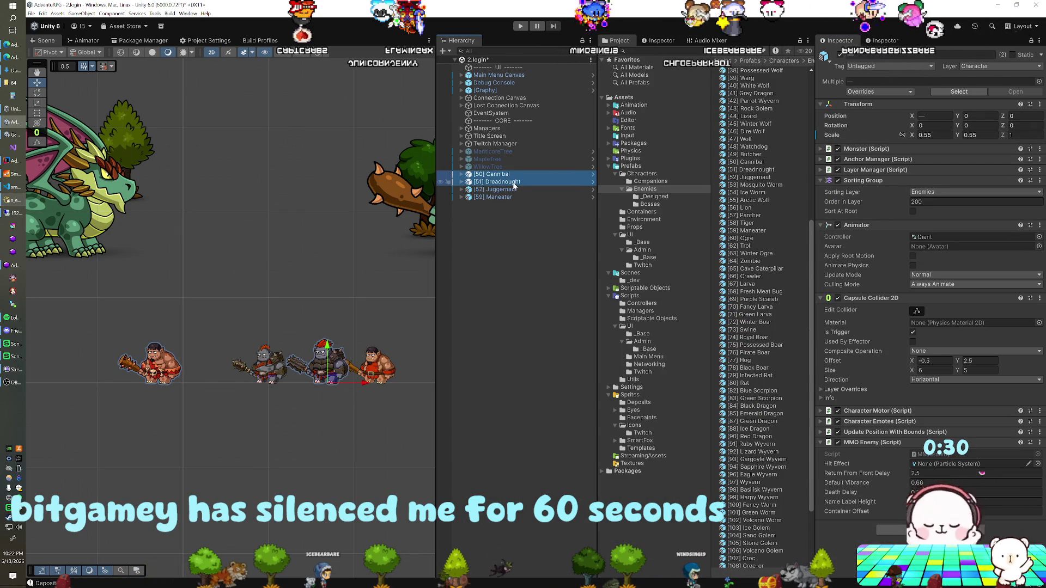
{"action": "left_click_drag", "start_coordinate": [491, 237], "coordinate": [275, 120]}
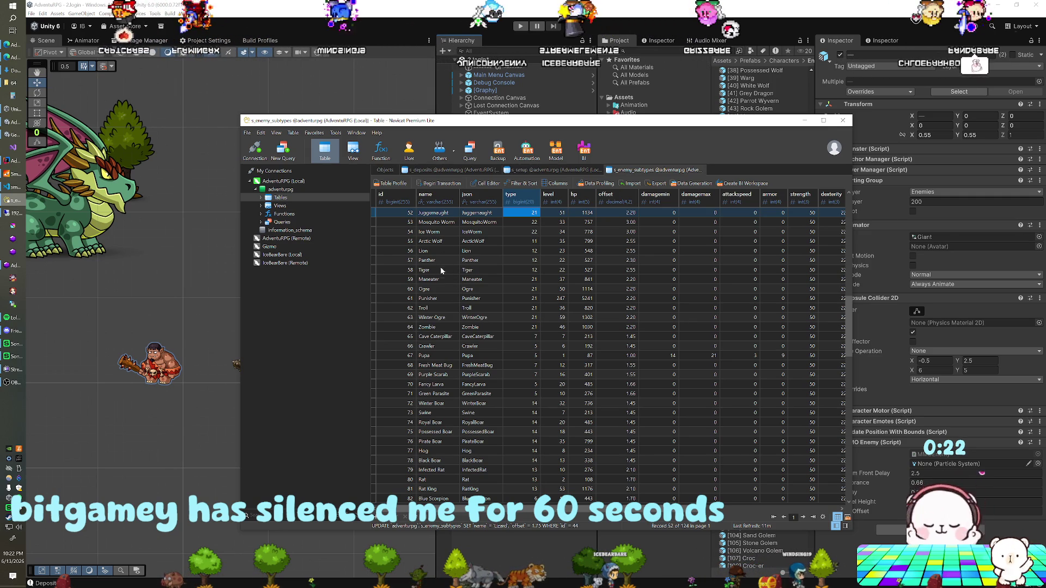
- Enter offsets 2.05 for Cannibal and Dreadnought and 1.75 for Juggernaut and Maneater (ids 50, 51, 52, 59)
{"action": "key", "text": "Up"}
{"action": "key", "text": "Up"}
{"action": "key", "text": "Up"}
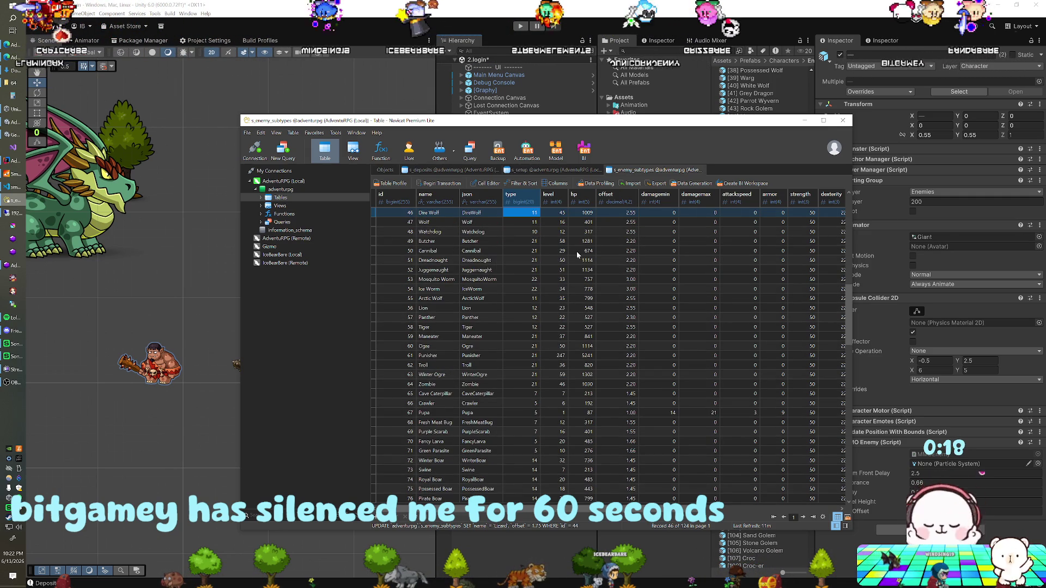
{"action": "double_click", "coordinate": [619, 250]}
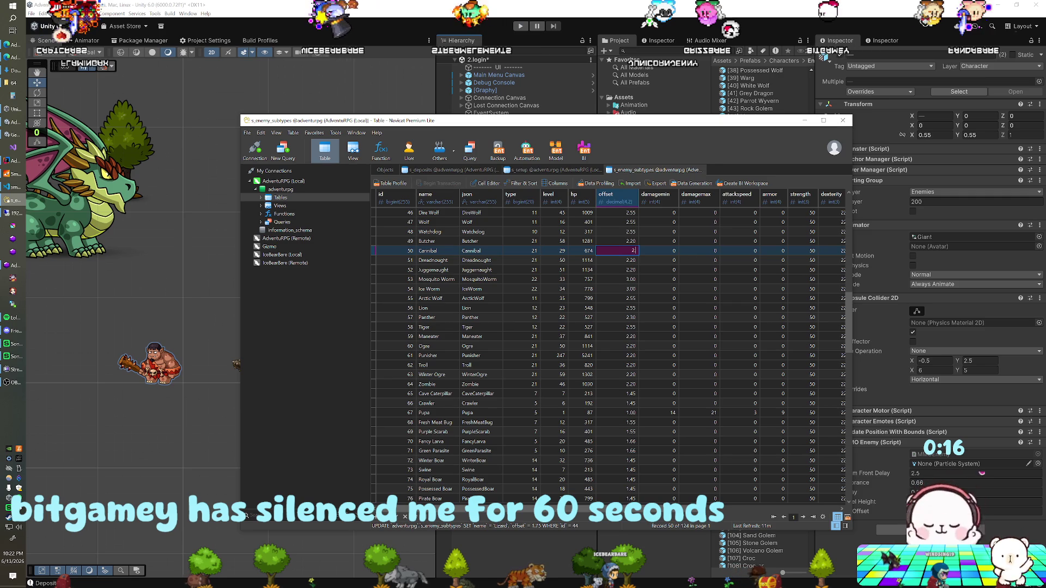
{"action": "key", "text": "Down"}
{"action": "type", "text": "2"}
{"action": "key", "text": "Down"}
{"action": "type", "text": "1"}
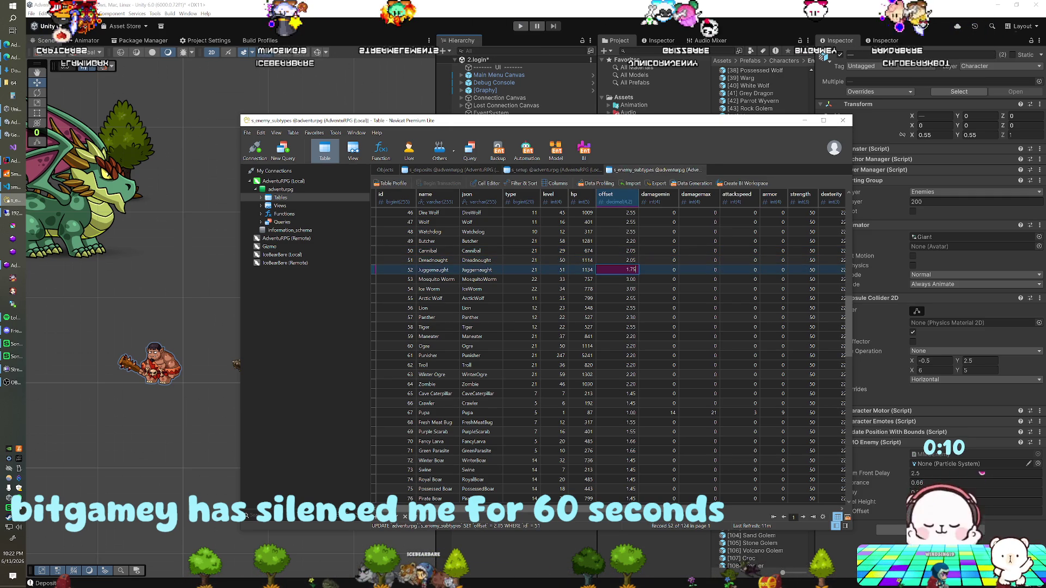
{"action": "key", "text": "Down"}
{"action": "key", "text": "Down"}
{"action": "key", "text": "Down"}
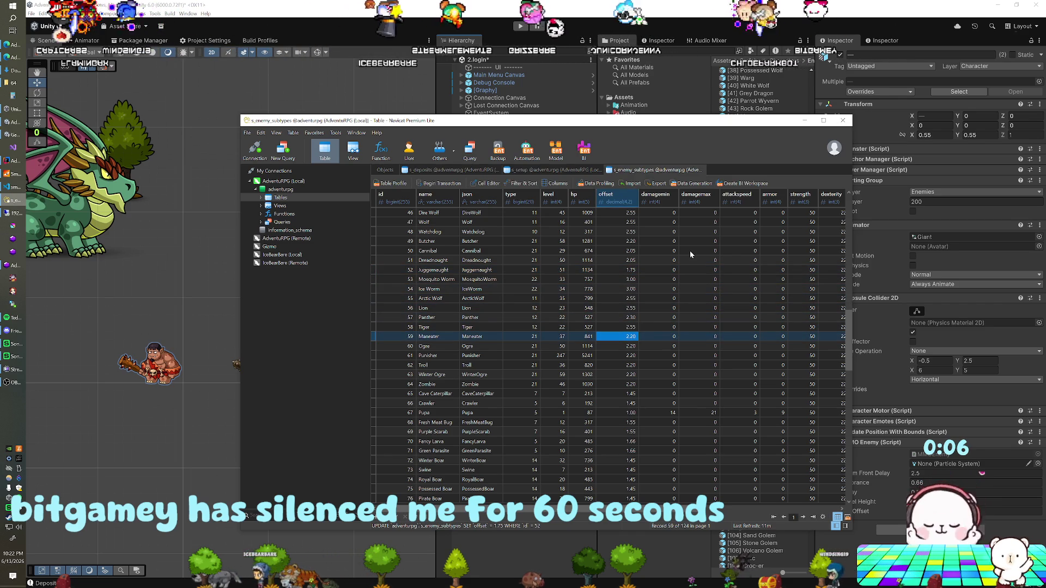
{"action": "type", "text": "1.75"}
{"action": "key", "text": "Return"}
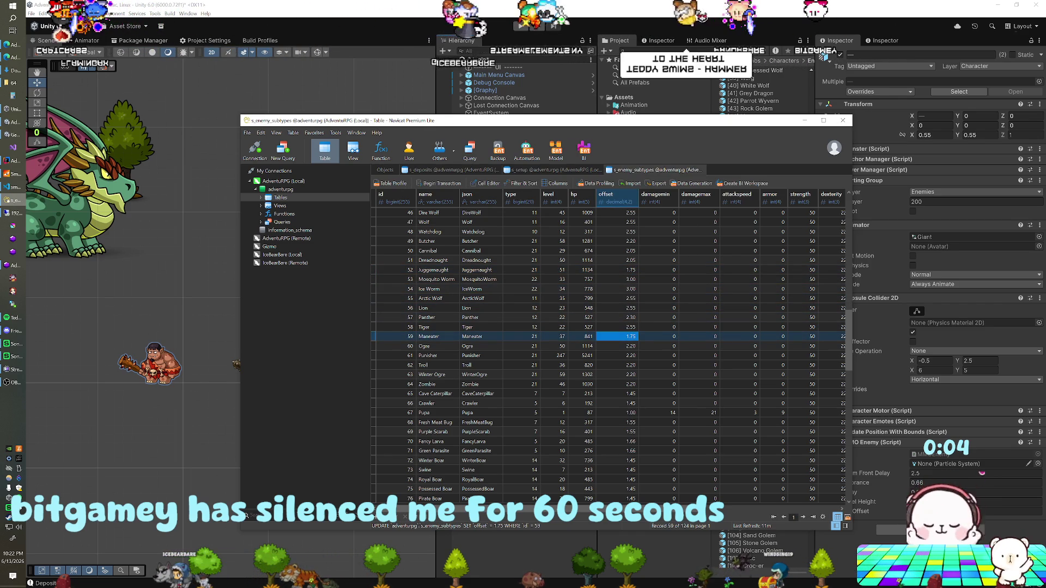
{"action": "key", "text": "alt+Tab"}
{"action": "left_click", "coordinate": [493, 174]}
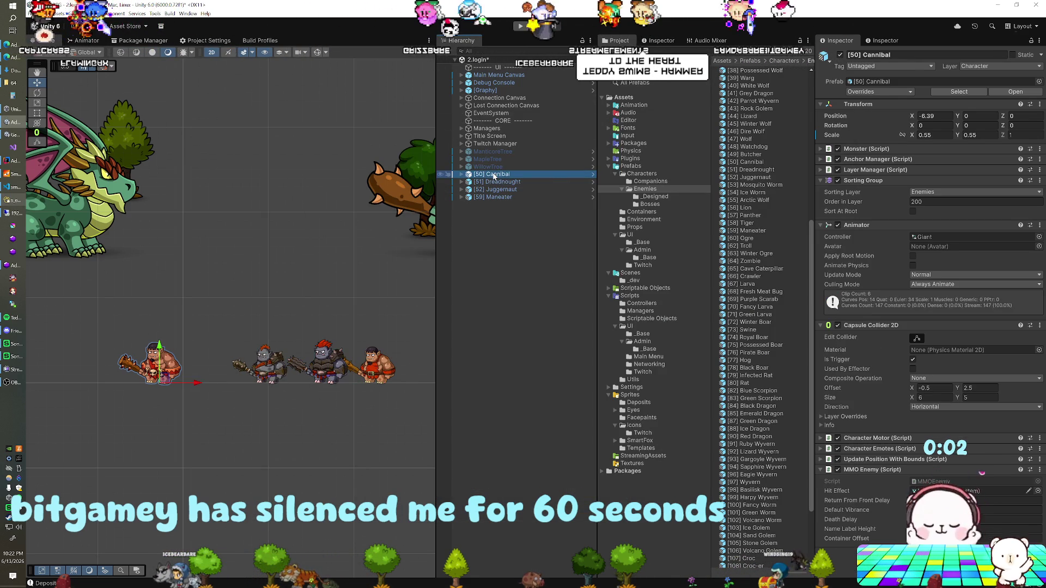
- Delete the four giants from the scene and select the Butcher, Ogre, Troll, Winter Ogre and Zombie prefabs
{"action": "left_click", "coordinate": [493, 197], "text": "shift"}
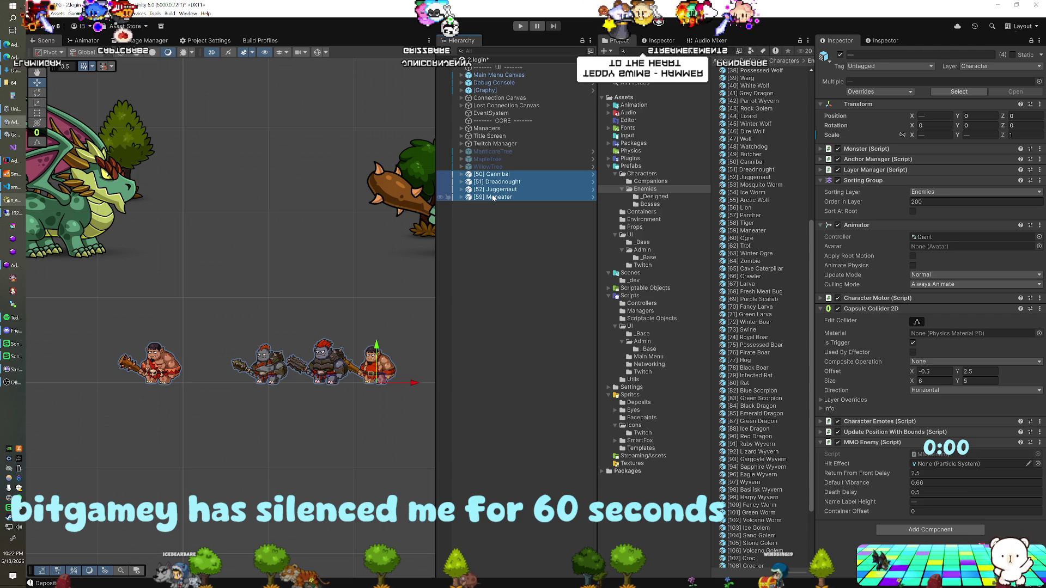
{"action": "key", "text": "Delete"}
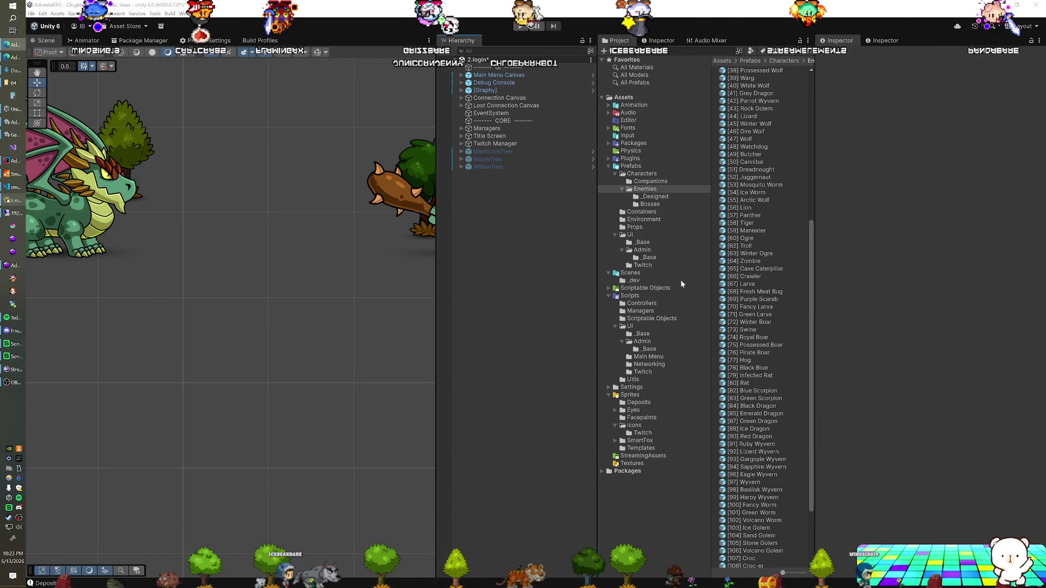
{"action": "left_click", "coordinate": [752, 155]}
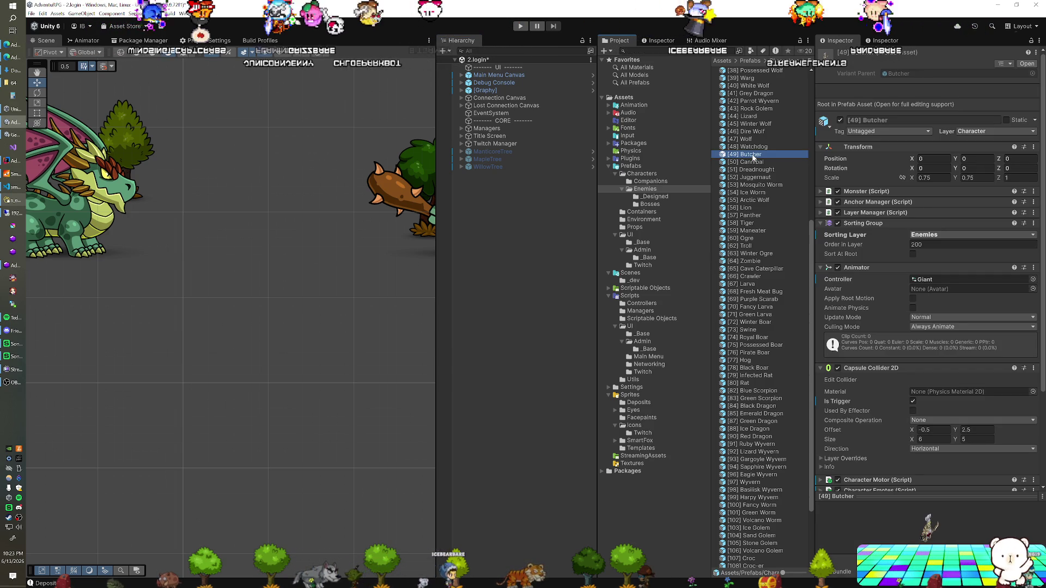
{"action": "left_click", "coordinate": [742, 238], "text": "ctrl"}
{"action": "left_click", "coordinate": [744, 246], "text": "ctrl"}
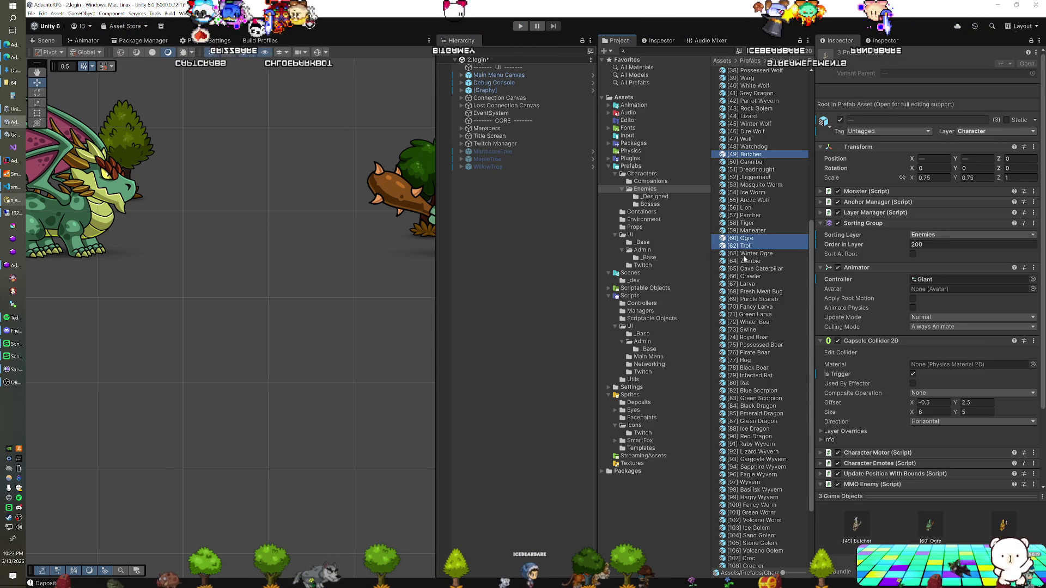
{"action": "left_click", "coordinate": [745, 255], "text": "ctrl"}
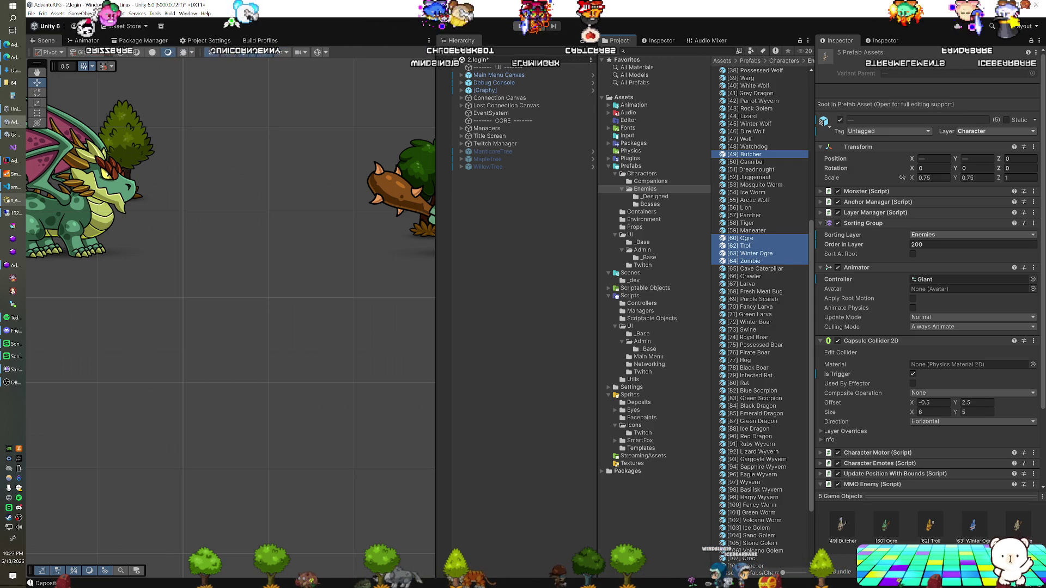
- Drag the five prefabs into the scene and set their X and Y positions to 0
{"action": "mouse_move", "coordinate": [748, 242]}
{"action": "left_mouse_down"}
{"action": "mouse_move", "coordinate": [458, 299]}
{"action": "mouse_move", "coordinate": [497, 297]}
{"action": "left_mouse_up"}
{"action": "left_click", "coordinate": [934, 119]}
{"action": "type", "text": "0"}
{"action": "key", "text": "Tab"}
{"action": "type", "text": "0"}
{"action": "left_click", "coordinate": [506, 174]}
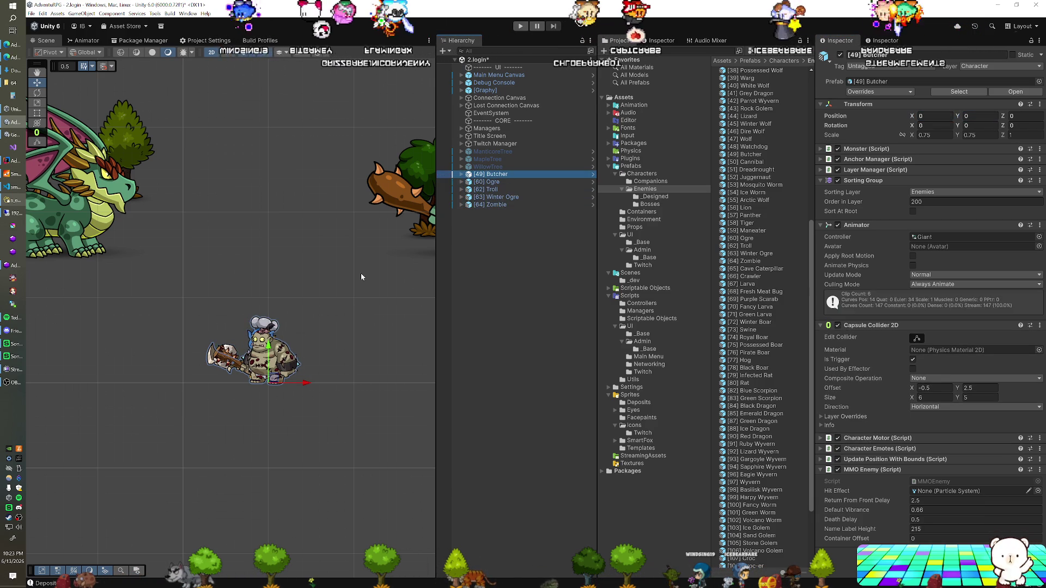
- Spread Butcher, Ogre, Troll, Winter Ogre and Zombie apart along X in the scene
{"action": "left_click_drag", "start_coordinate": [303, 385], "coordinate": [166, 385]}
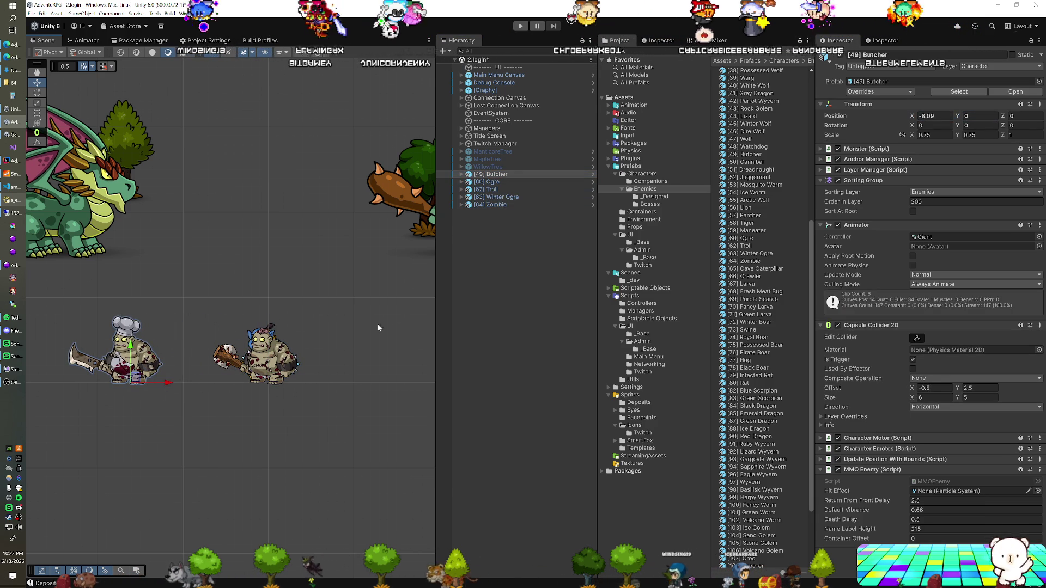
{"action": "left_click", "coordinate": [492, 182]}
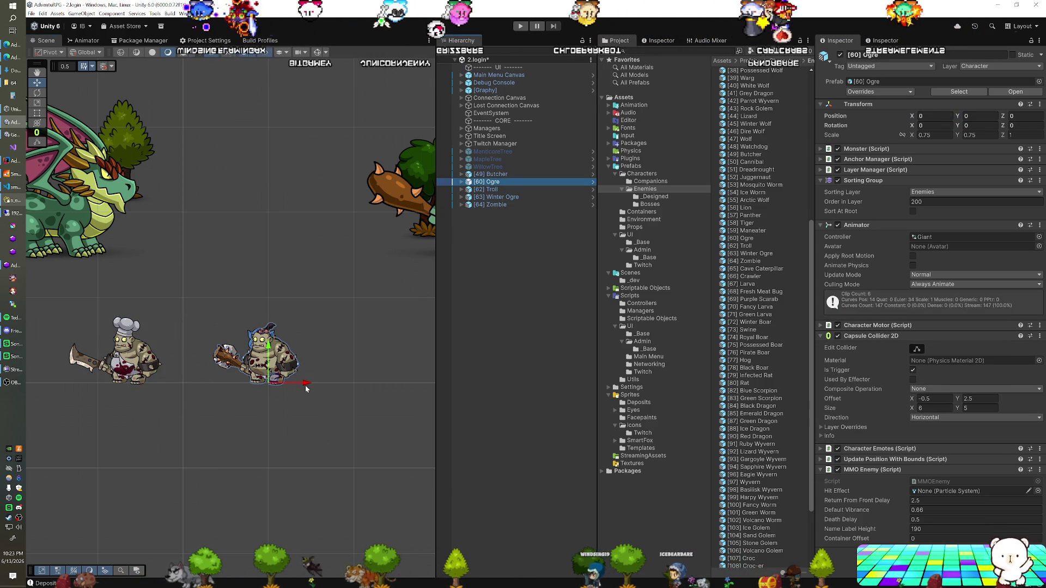
{"action": "mouse_move", "coordinate": [305, 385]}
{"action": "left_mouse_down"}
{"action": "mouse_move", "coordinate": [210, 385]}
{"action": "mouse_move", "coordinate": [392, 384]}
{"action": "left_mouse_up"}
{"action": "left_click", "coordinate": [497, 190]}
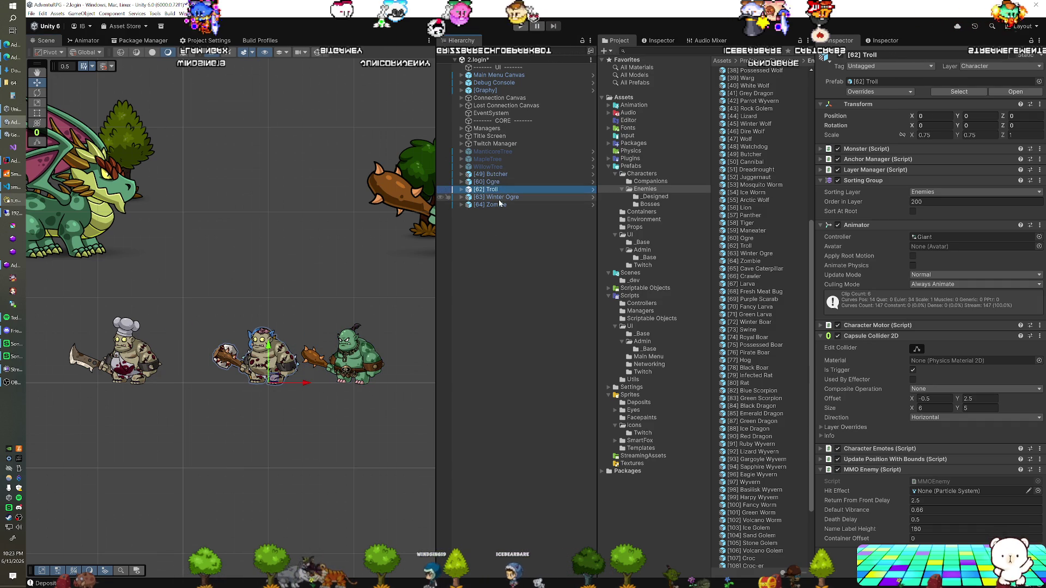
{"action": "mouse_move", "coordinate": [303, 383]}
{"action": "left_mouse_down"}
{"action": "mouse_move", "coordinate": [283, 384]}
{"action": "mouse_move", "coordinate": [472, 388]}
{"action": "left_mouse_up"}
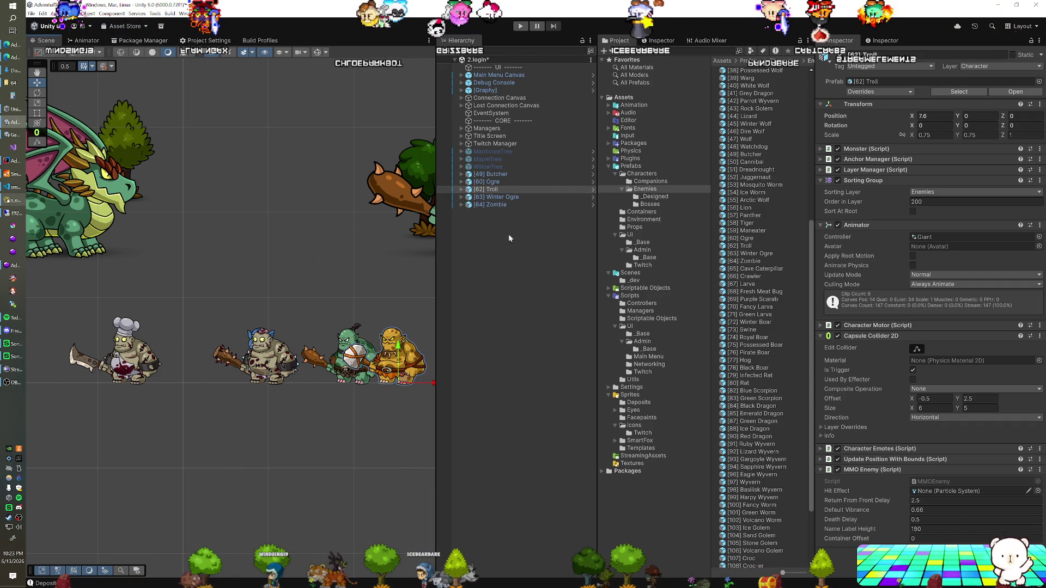
{"action": "left_click", "coordinate": [496, 197]}
{"action": "left_click_drag", "start_coordinate": [295, 383], "coordinate": [389, 384]}
{"action": "left_click", "coordinate": [491, 205]}
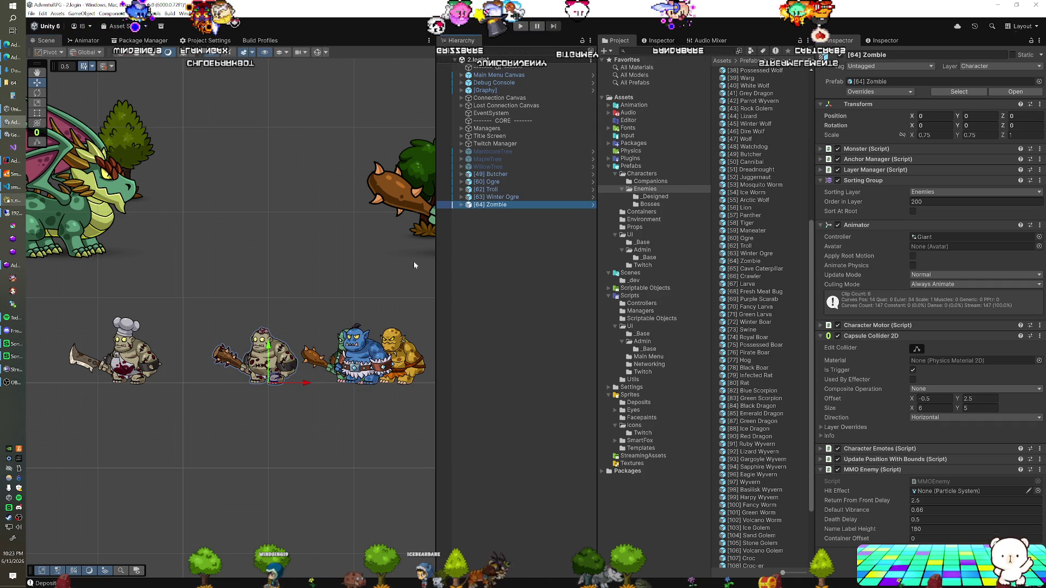
{"action": "left_click_drag", "start_coordinate": [297, 384], "coordinate": [250, 383]}
{"action": "scroll", "coordinate": [265, 408], "scroll_direction": "up", "scroll_amount": 3}
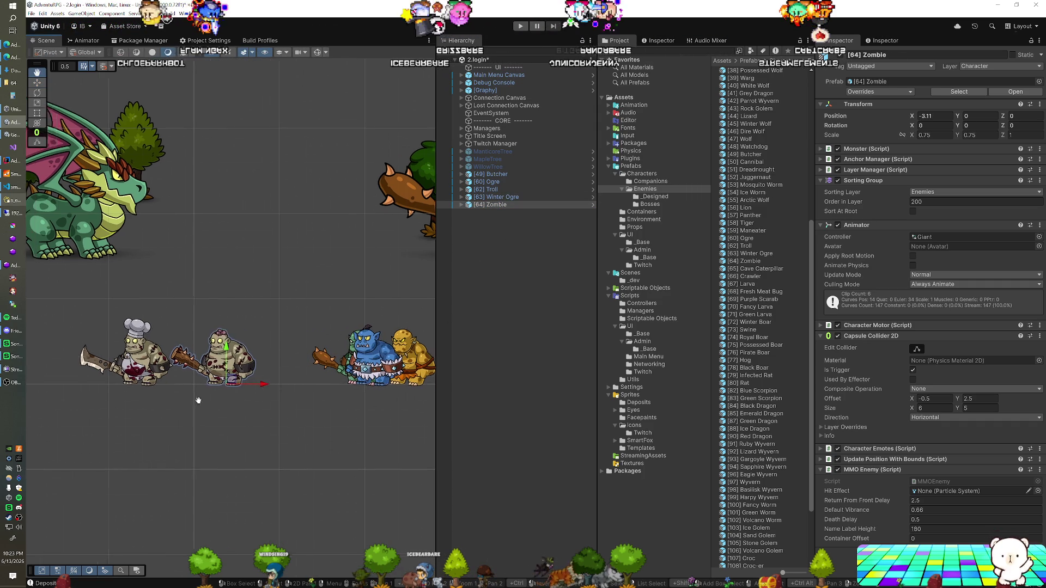
{"action": "left_click_drag", "start_coordinate": [242, 423], "coordinate": [194, 441]}
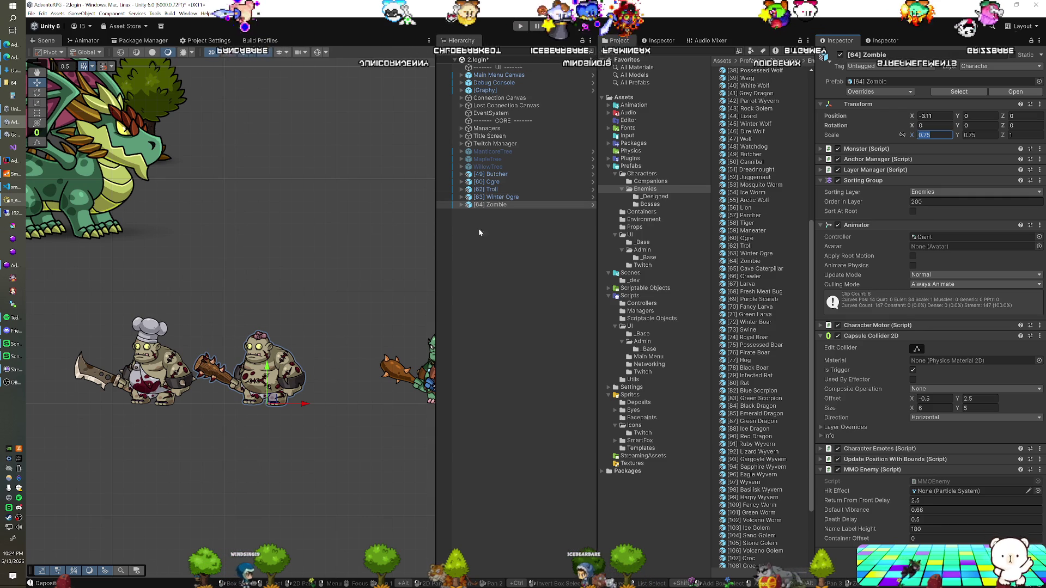
- Set the Zombie prefab's scale to 0.5 and the Butcher prefab's scale to 0.55
{"action": "left_click", "coordinate": [491, 204]}
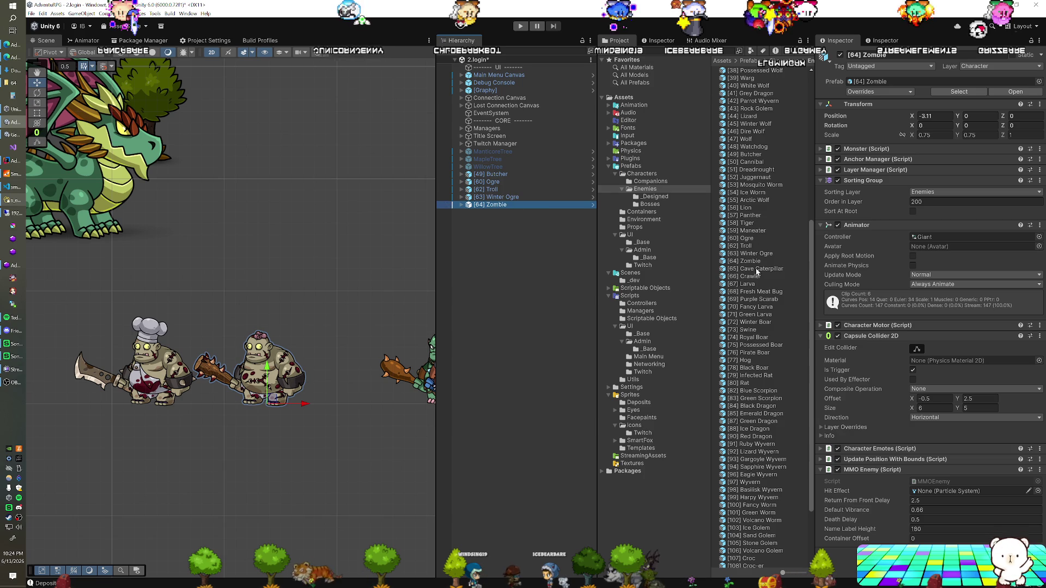
{"action": "left_click", "coordinate": [748, 262]}
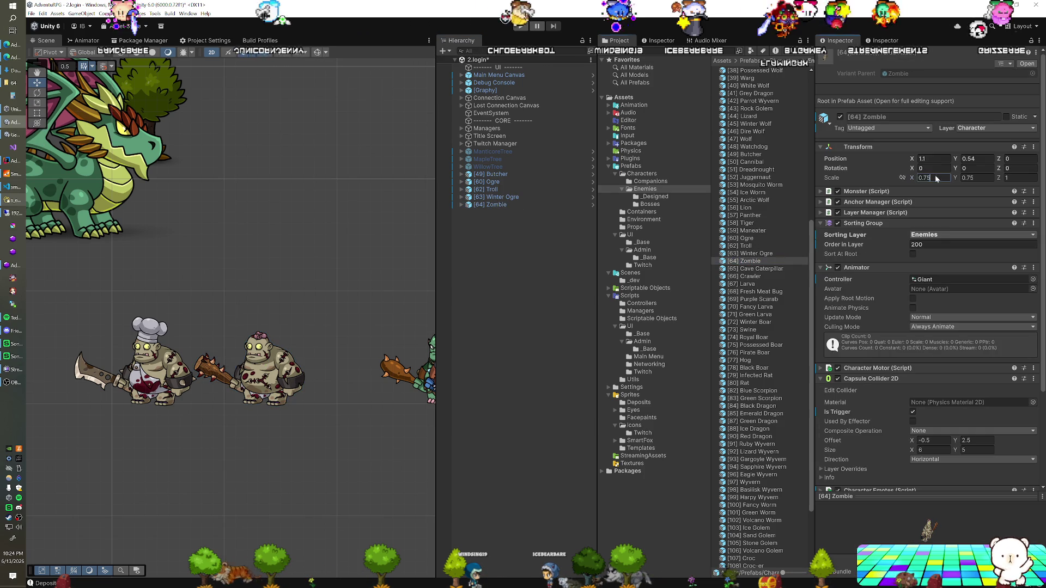
{"action": "type", "text": "0.5"}
{"action": "key", "text": "Return"}
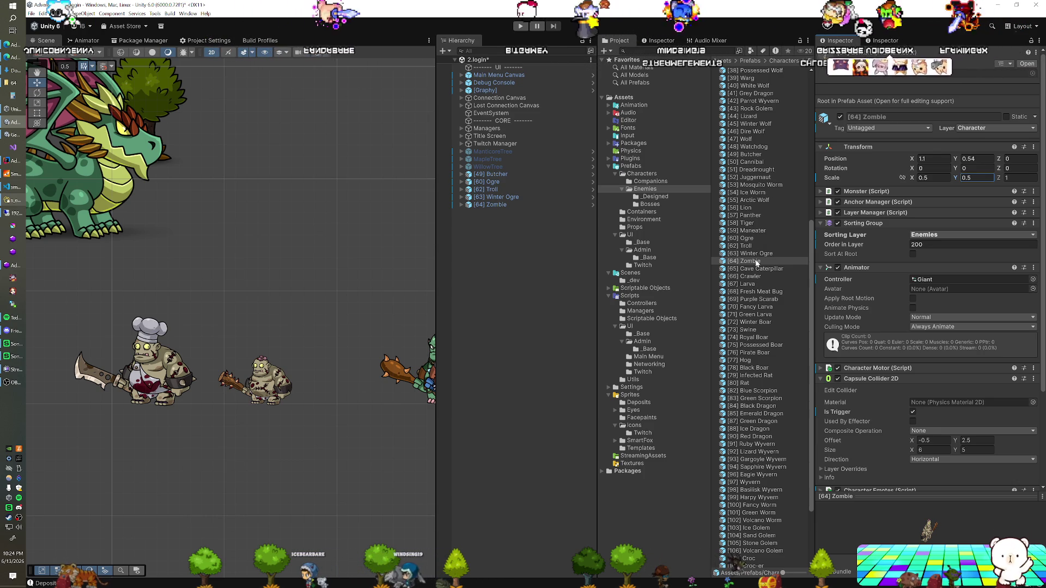
{"action": "left_click", "coordinate": [751, 154]}
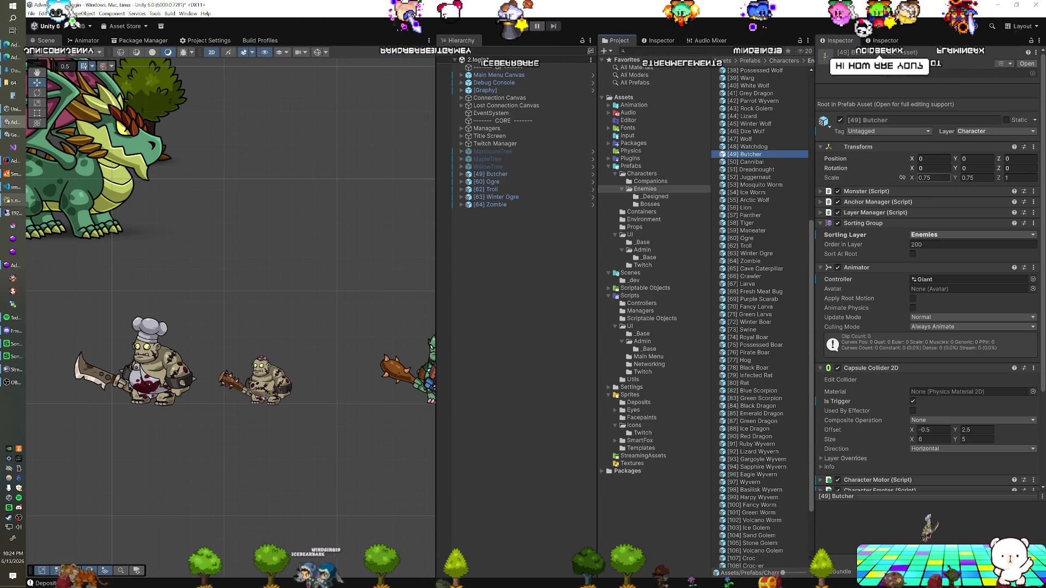
{"action": "type", "text": ".55"}
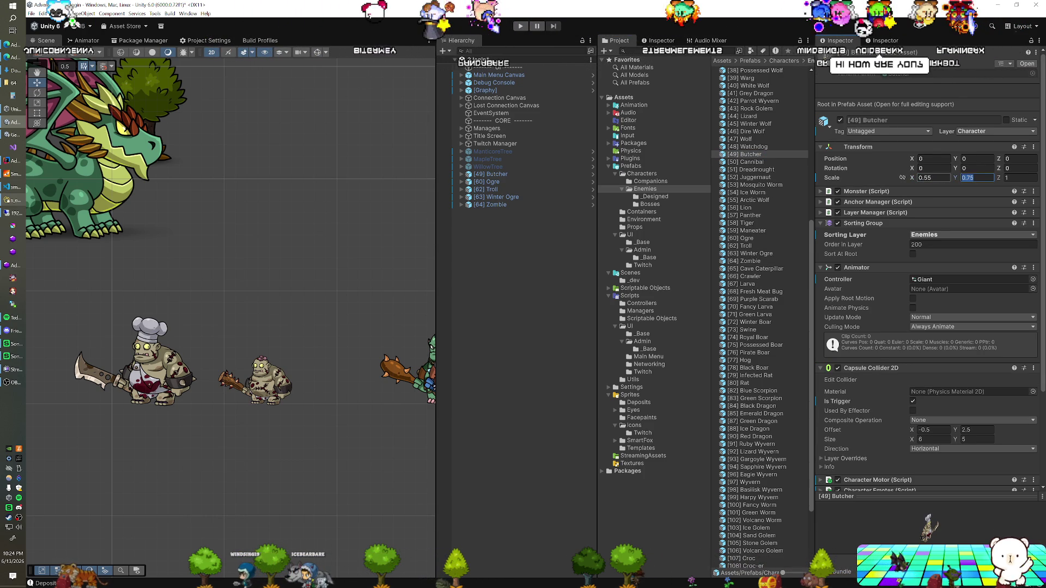
{"action": "type", "text": "0"}
{"action": "key", "text": "Return"}
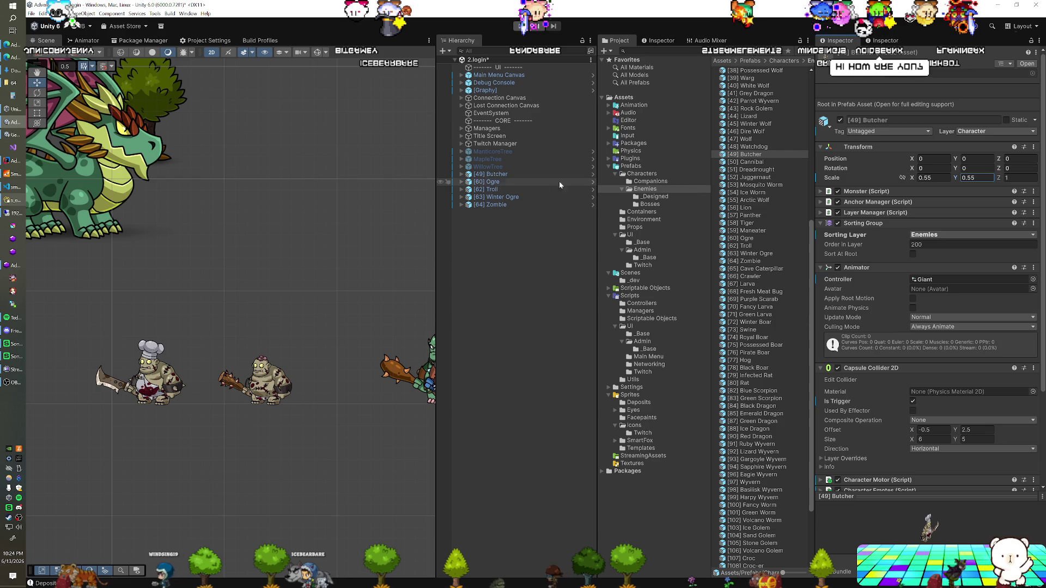
{"action": "left_click", "coordinate": [10, 202]}
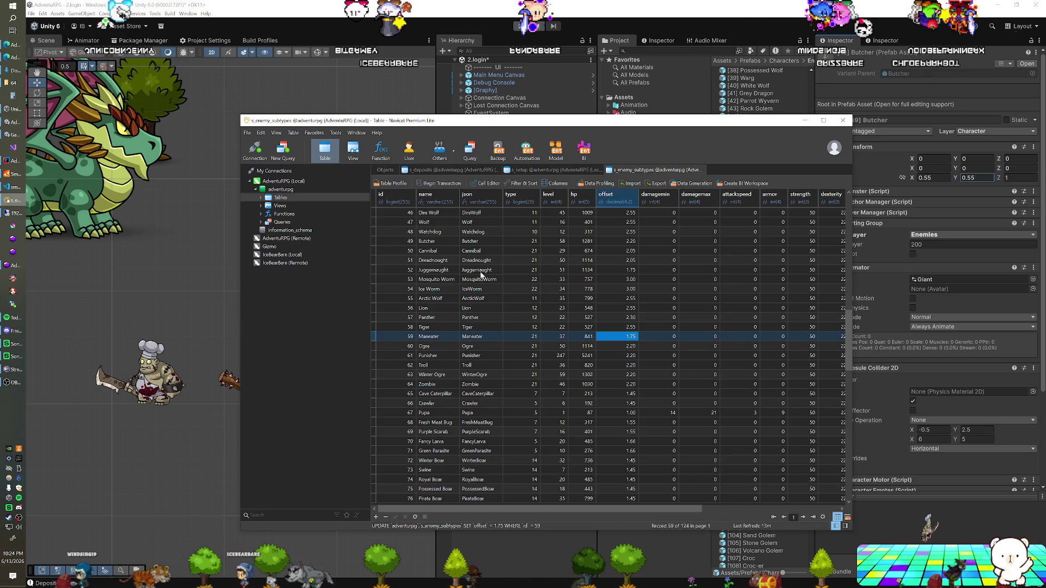
- Enter 2.05 as Butcher's offset and 1.75 as Zombie's, saving with Ctrl+S
{"action": "double_click", "coordinate": [614, 240]}
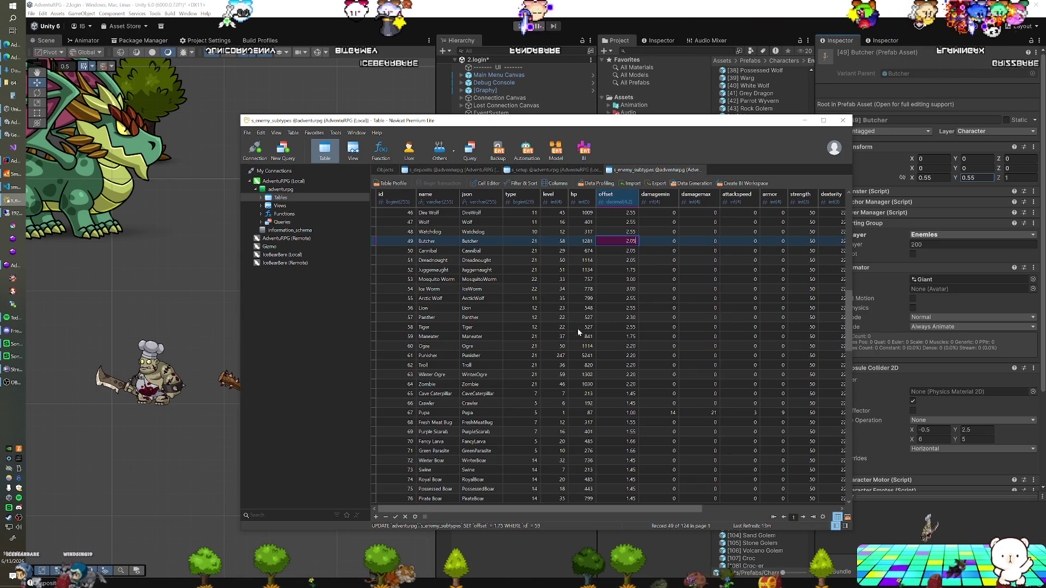
{"action": "double_click", "coordinate": [611, 383]}
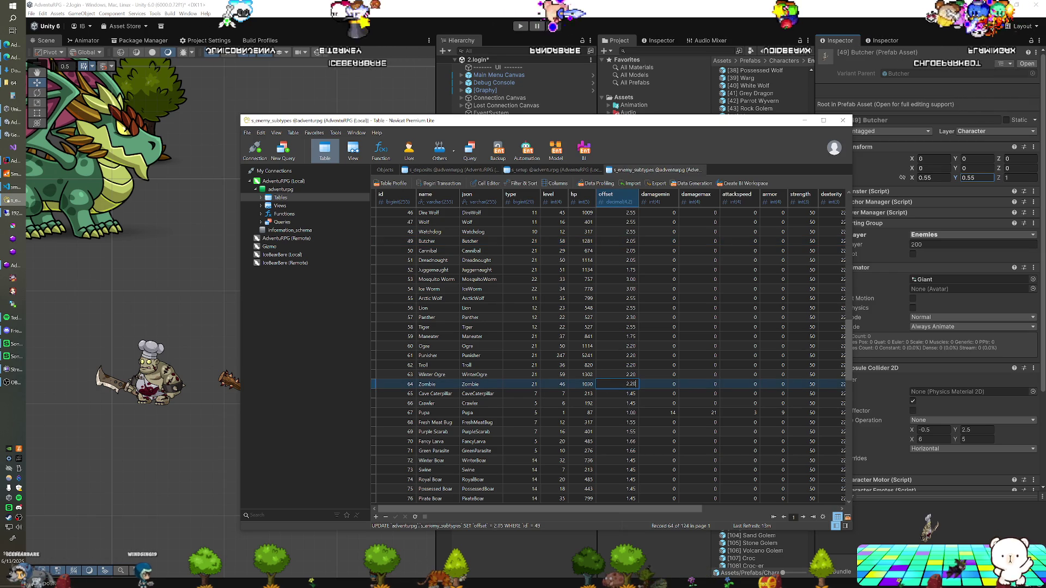
{"action": "type", "text": "1.75"}
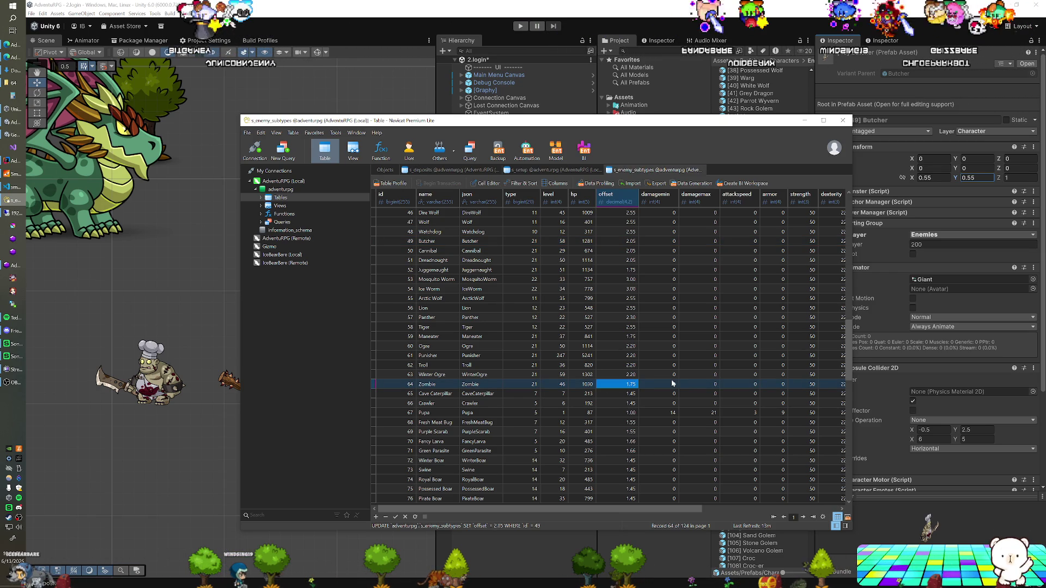
{"action": "key", "text": "ctrl+s"}
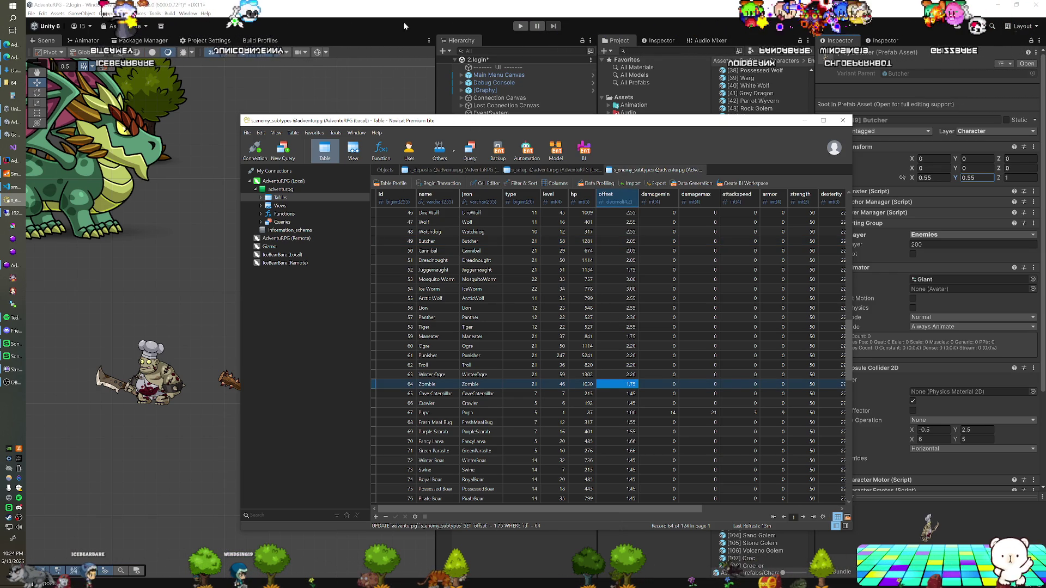
{"action": "left_click", "coordinate": [407, 26]}
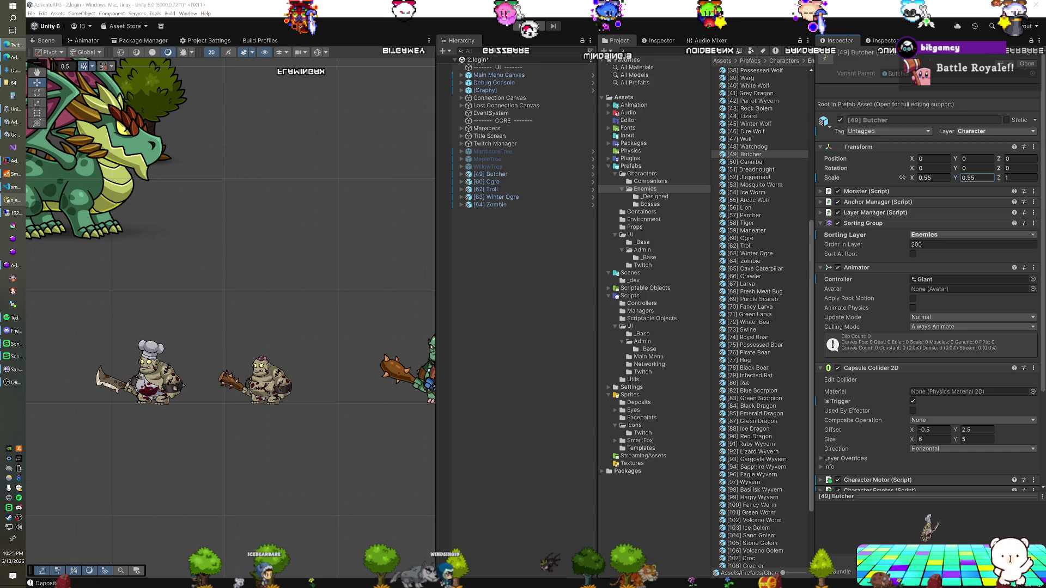
- Launch Opera from the Start menu and dismiss the test extension's consent prompt
{"action": "left_click", "coordinate": [12, 6]}
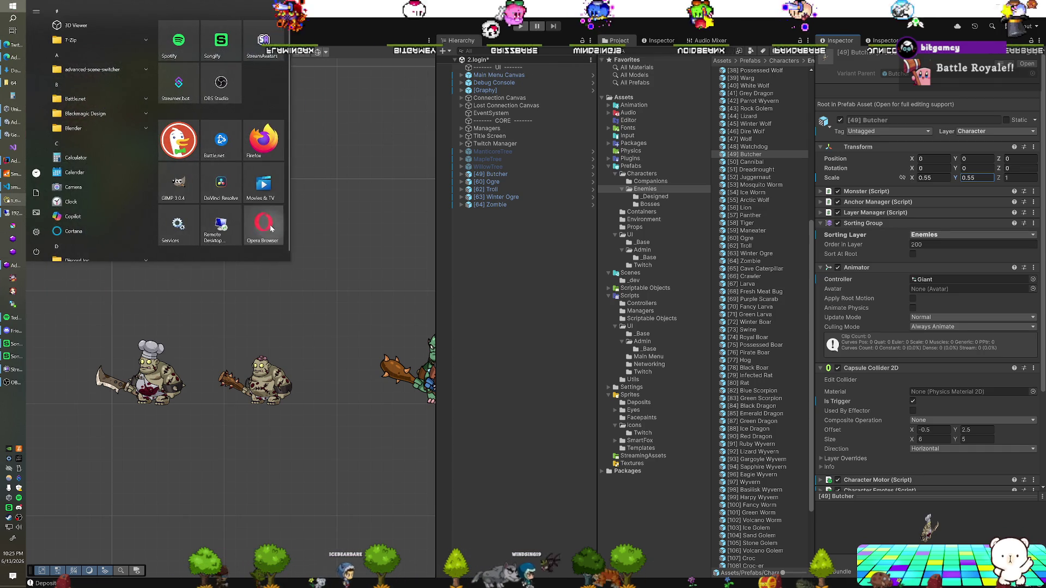
{"action": "left_click", "coordinate": [593, 269]}
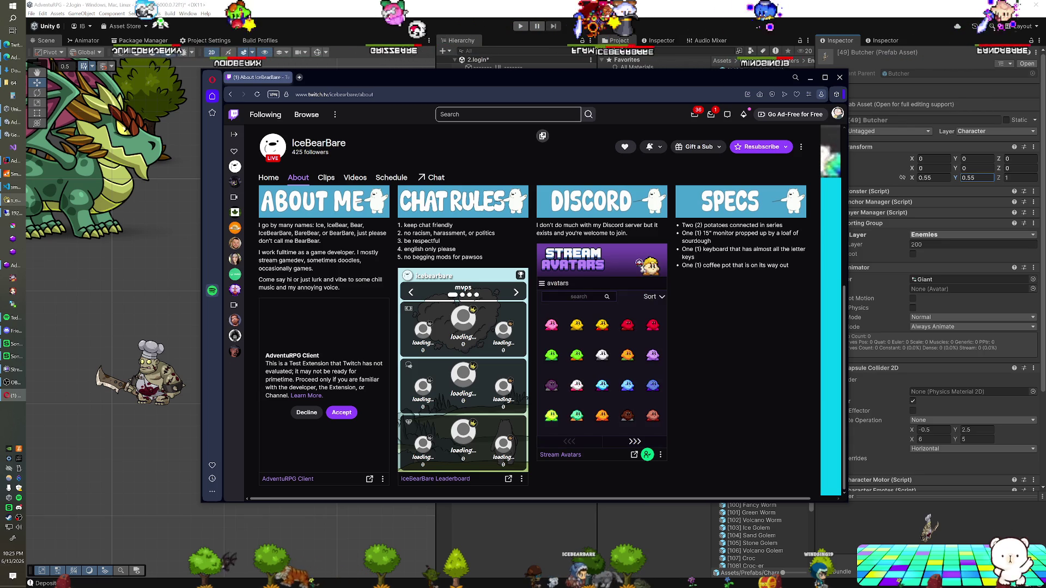
{"action": "left_click", "coordinate": [307, 412]}
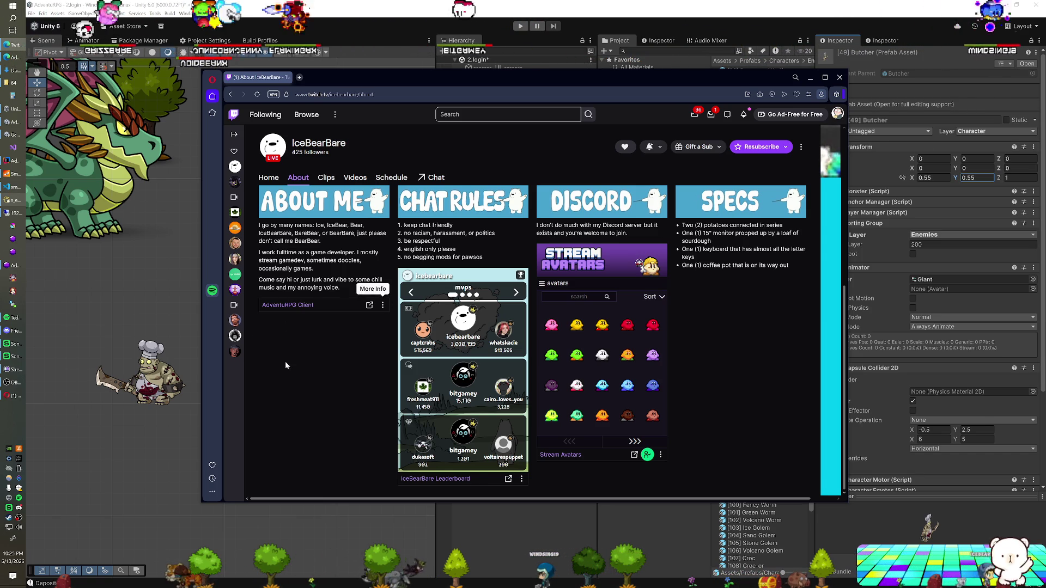
- Reload the Twitch About page, accept the AdventuRPG Client extension, and choose Login
{"action": "key", "text": "F5"}
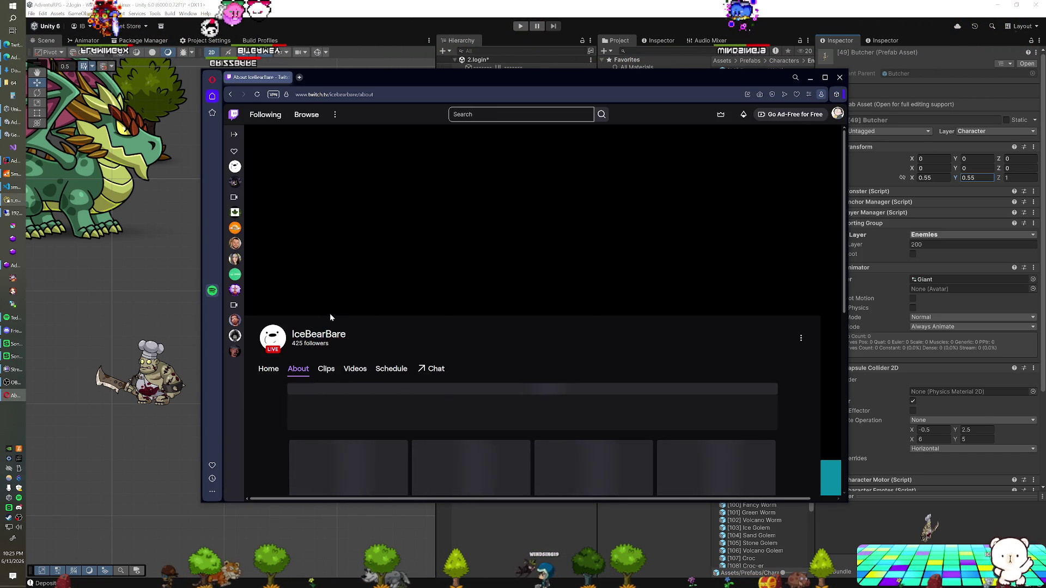
{"action": "scroll", "coordinate": [327, 319], "scroll_direction": "down", "scroll_amount": 4}
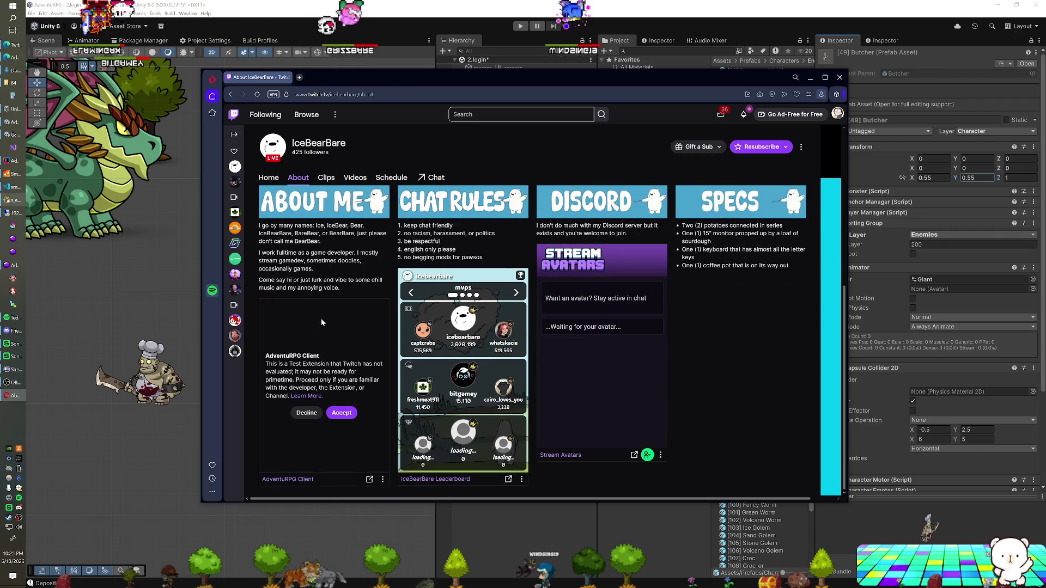
{"action": "left_click", "coordinate": [342, 413]}
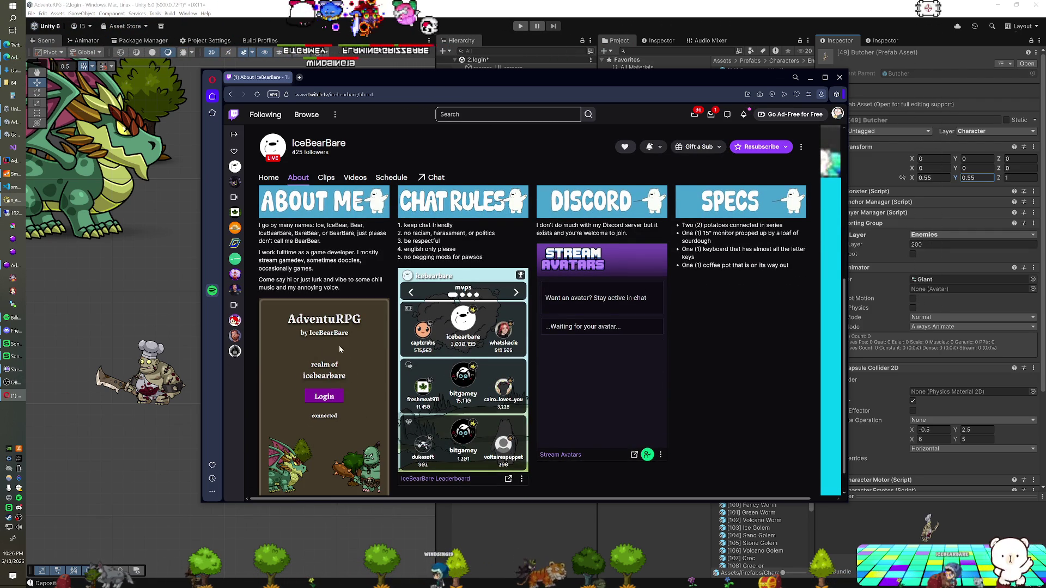
{"action": "scroll", "coordinate": [250, 375], "scroll_direction": "down", "scroll_amount": 1}
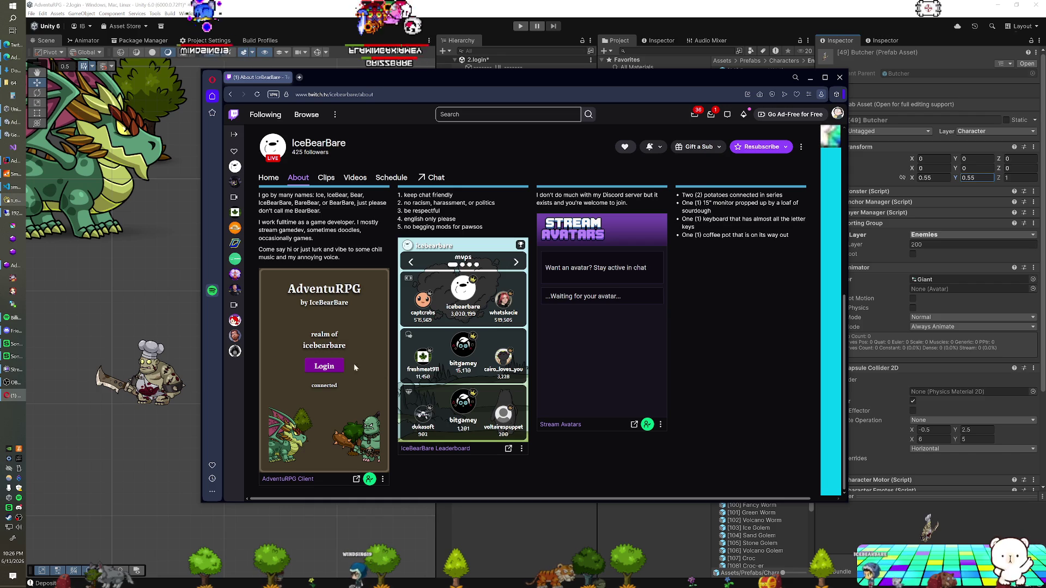
{"action": "left_click", "coordinate": [328, 367]}
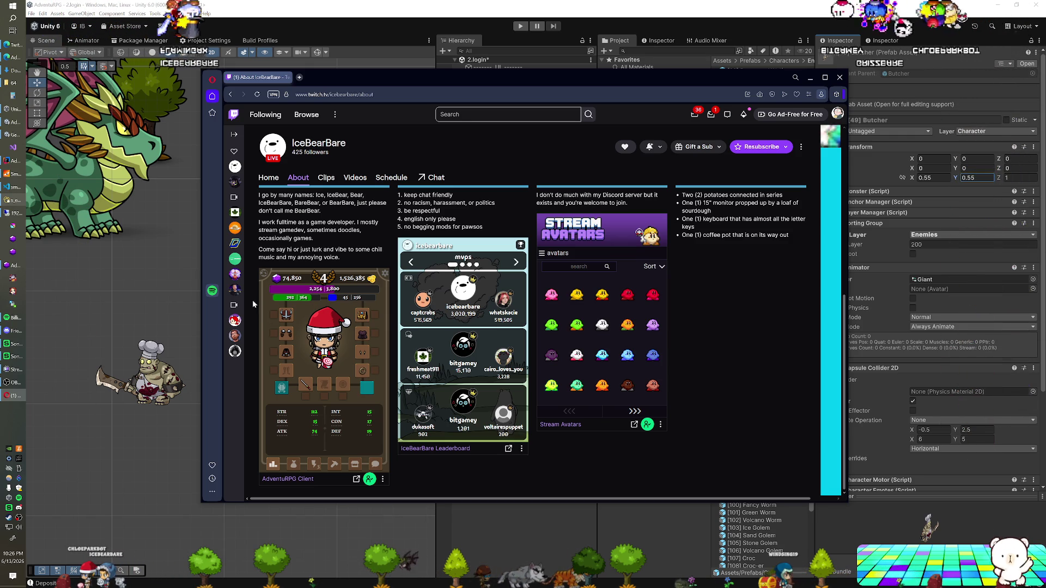
- Check the character's XP progress in the AdventuRPG Client panel, then return to the Unity editor
{"action": "mouse_move", "coordinate": [269, 299]}
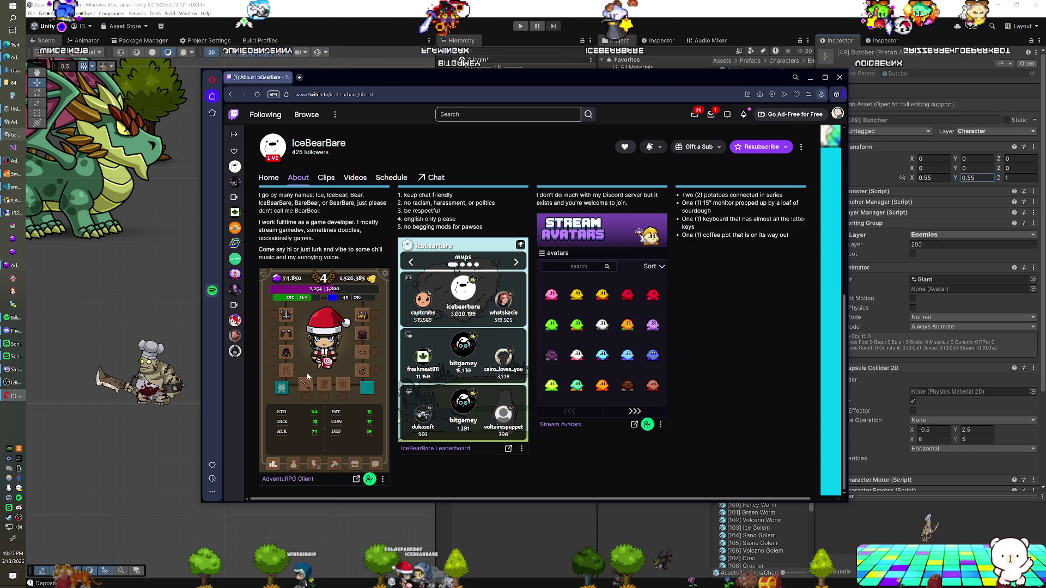
{"action": "left_click", "coordinate": [344, 10]}
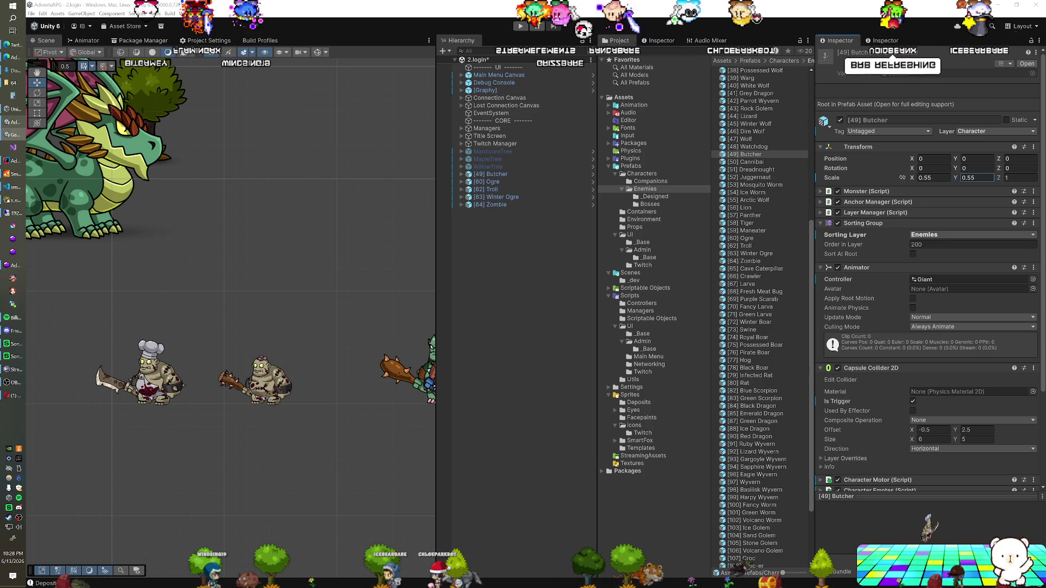
- Bring up the AdventuRPG game's title screen, then switch to the admin dashboard's characters list
{"action": "left_click", "coordinate": [12, 122]}
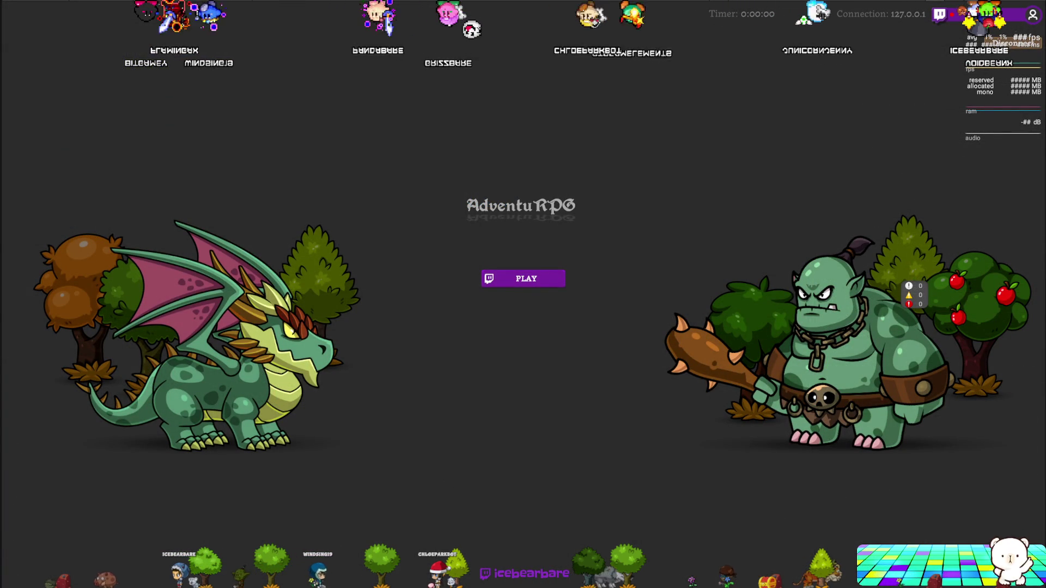
{"action": "key", "text": "alt+Tab"}
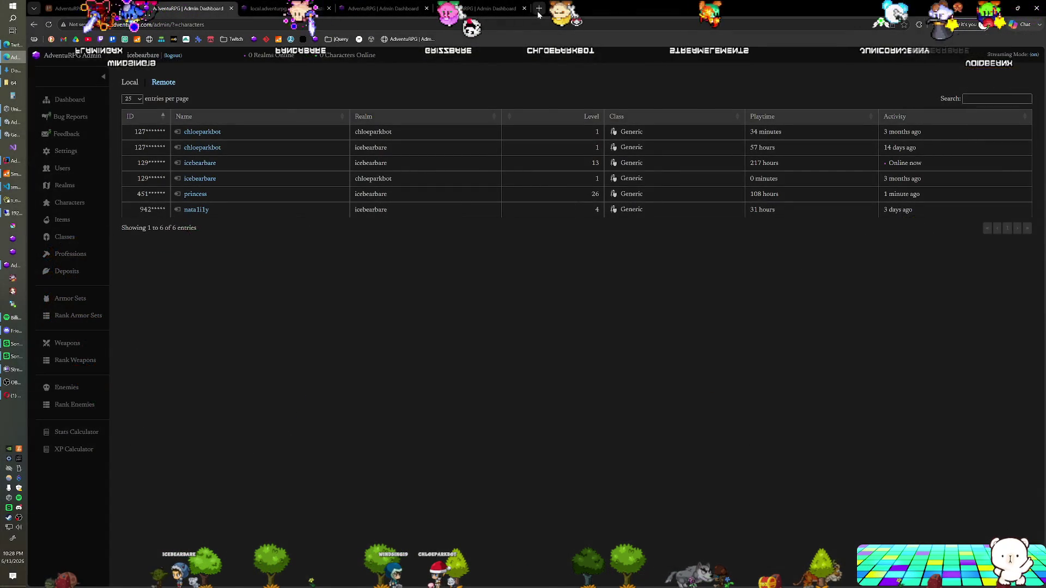
- Log into the admin dashboard in a new tab to view its goal rings and charts, then return to Unity
{"action": "key", "text": "ctrl+t"}
{"action": "key", "text": "Return"}
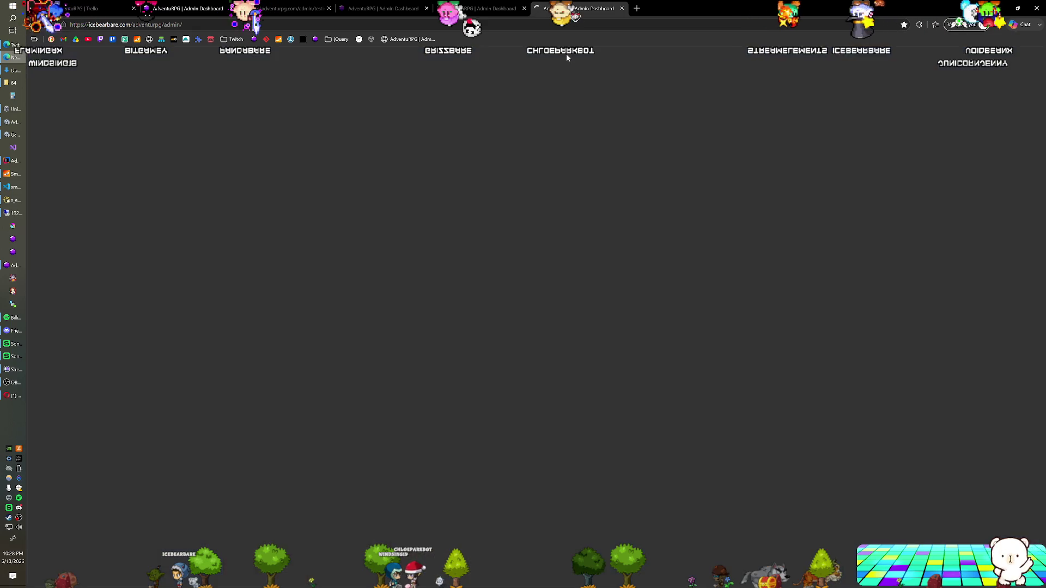
{"action": "left_click", "coordinate": [227, 121]}
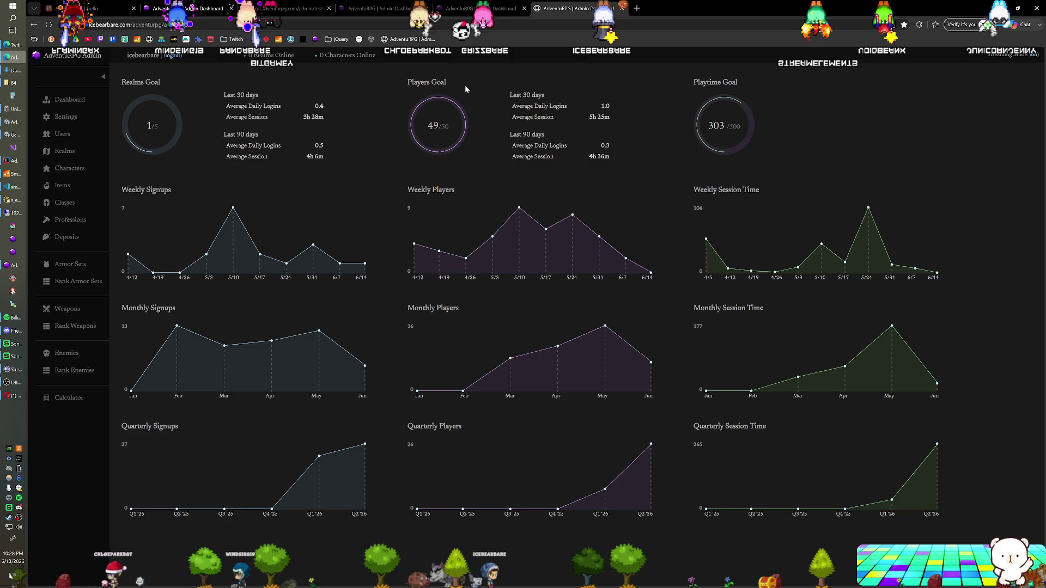
{"action": "key", "text": "alt+Tab"}
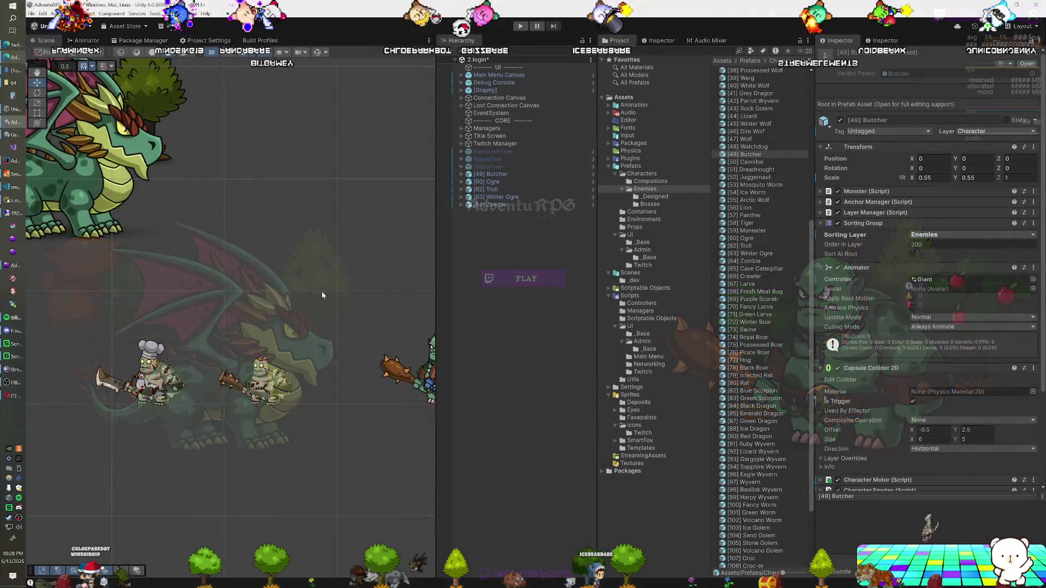
- Delete the Butcher and Zombie from the scene
{"action": "left_click", "coordinate": [501, 175]}
{"action": "key", "text": "f"}
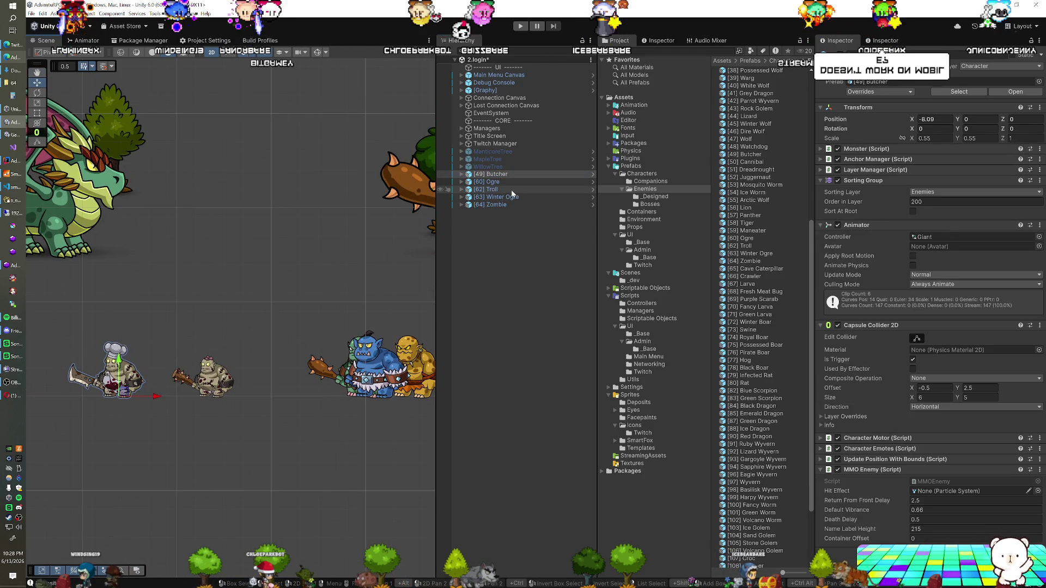
{"action": "left_click", "coordinate": [504, 205], "text": "ctrl"}
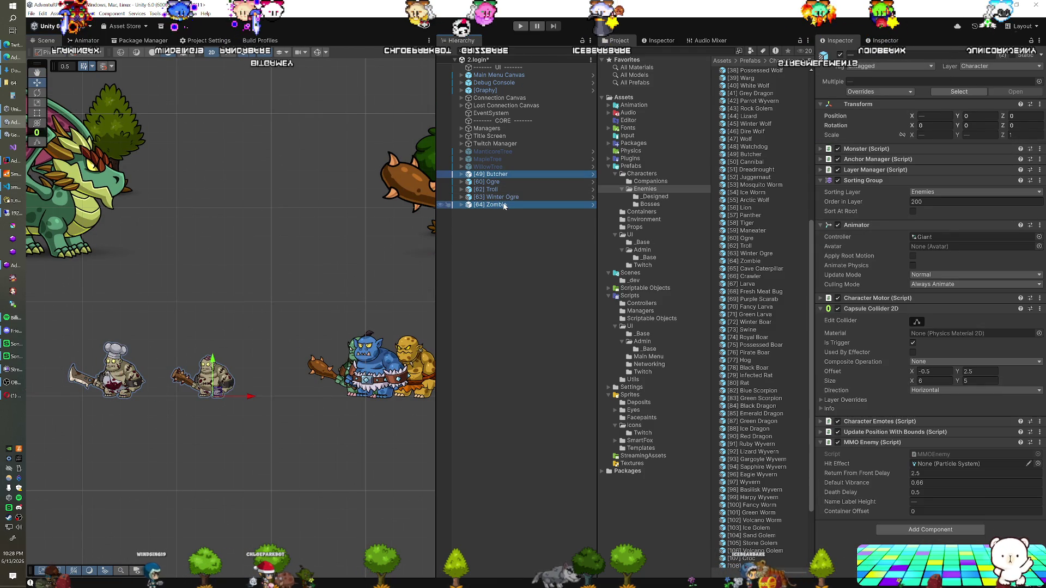
{"action": "key", "text": "Delete"}
- Slide the Ogre and Winter Ogre left along X so they line up beside the Troll
{"action": "left_click", "coordinate": [501, 176]}
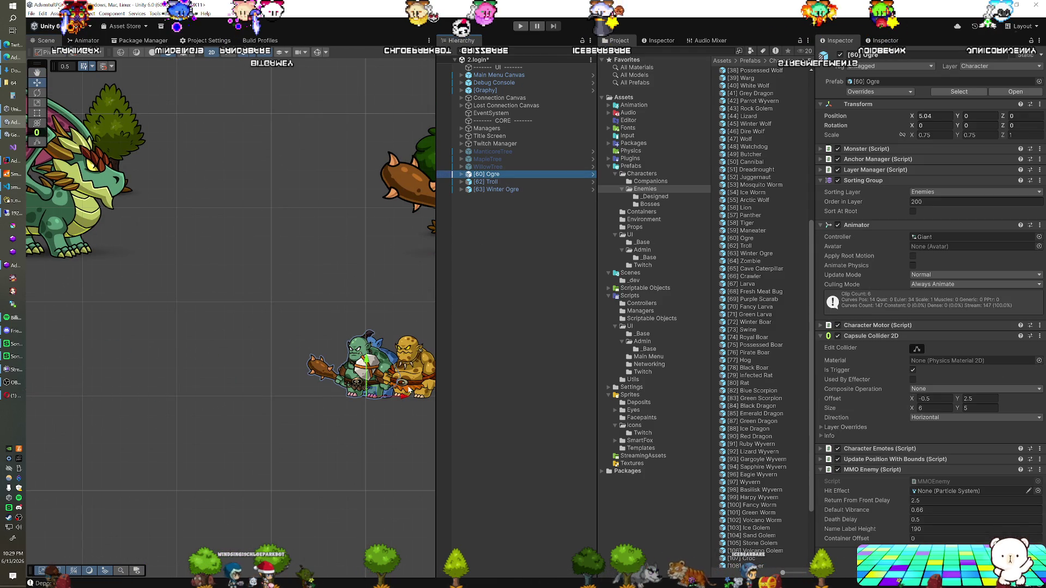
{"action": "left_click_drag", "start_coordinate": [397, 401], "coordinate": [254, 396]}
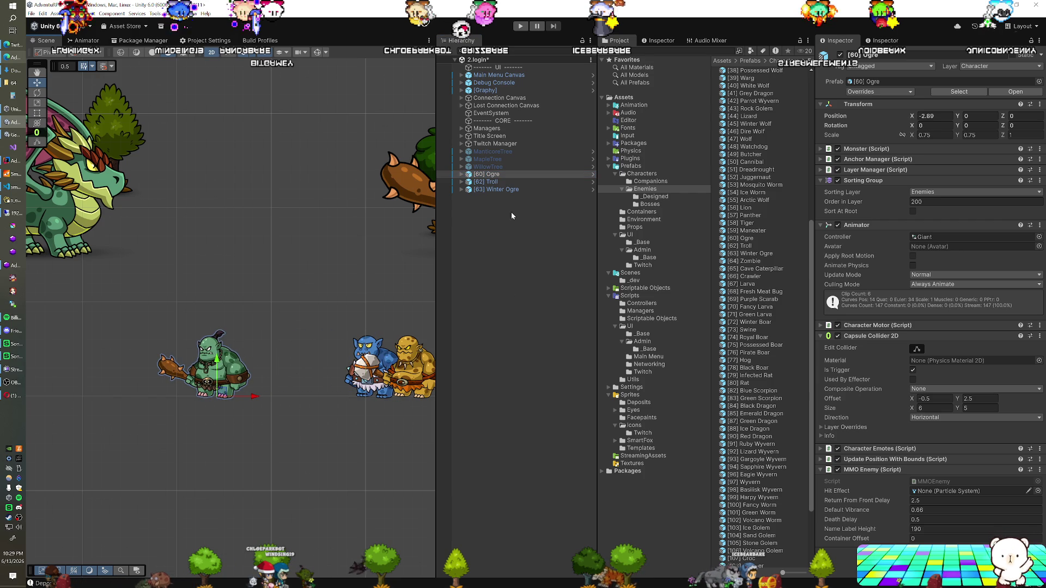
{"action": "left_click_drag", "start_coordinate": [413, 400], "coordinate": [338, 397]}
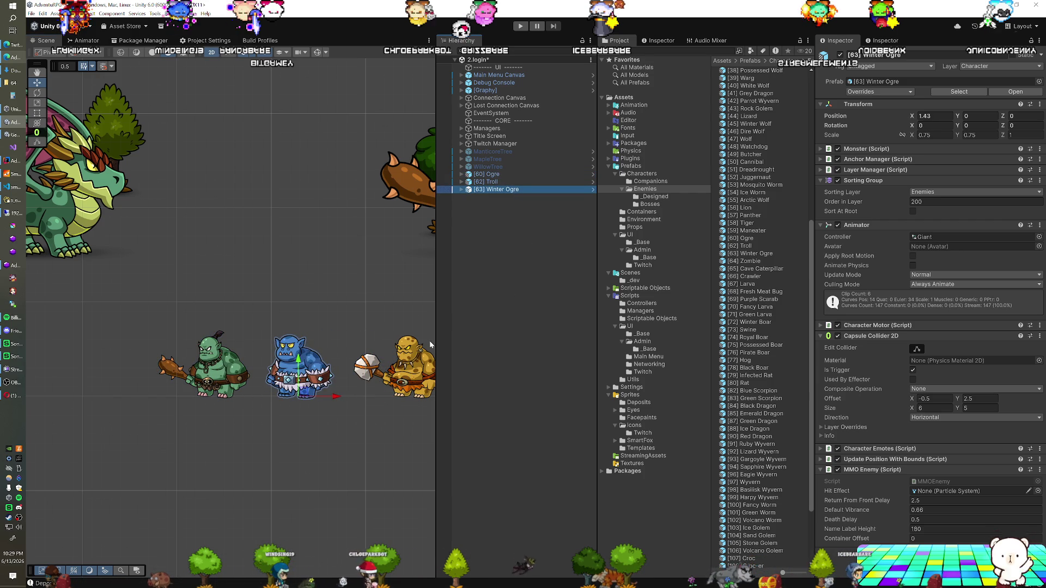
{"action": "scroll", "coordinate": [293, 305], "scroll_direction": "up", "scroll_amount": 3}
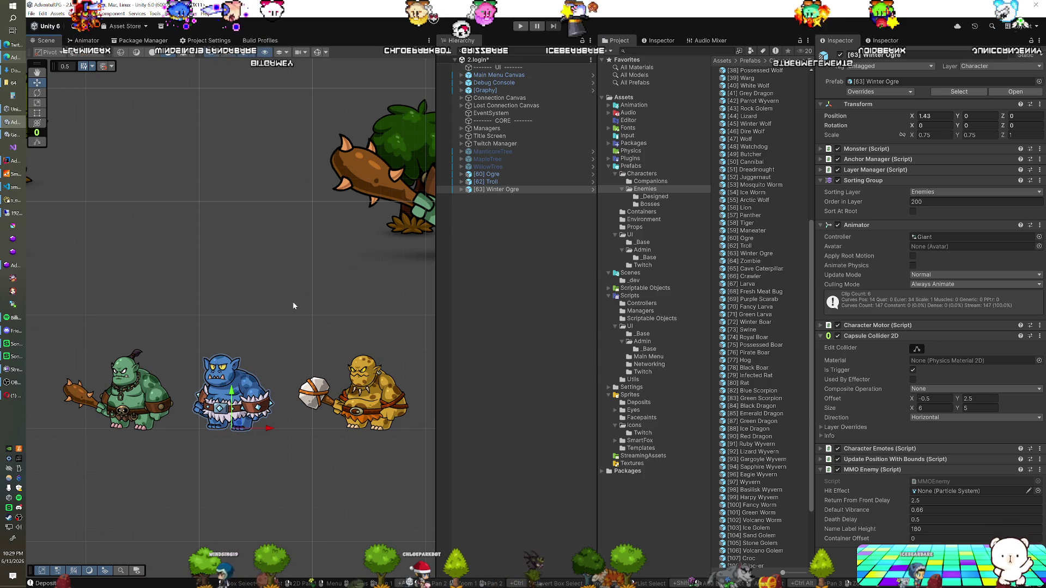
{"action": "scroll", "coordinate": [293, 305], "scroll_direction": "down", "scroll_amount": 1}
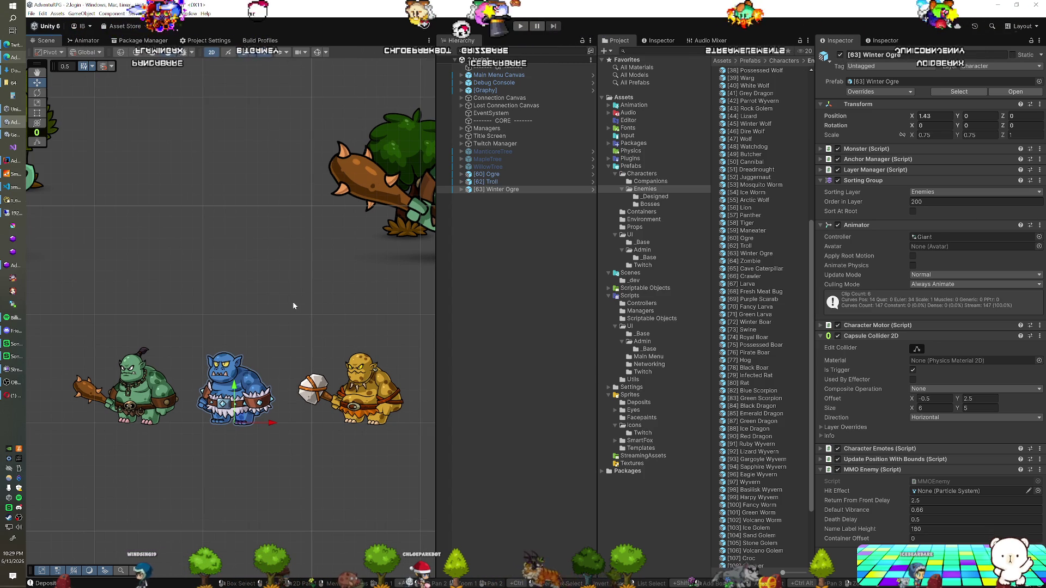
- Select the Ogre, Troll and Winter Ogre in turn to compare their sizes
{"action": "left_click", "coordinate": [134, 407]}
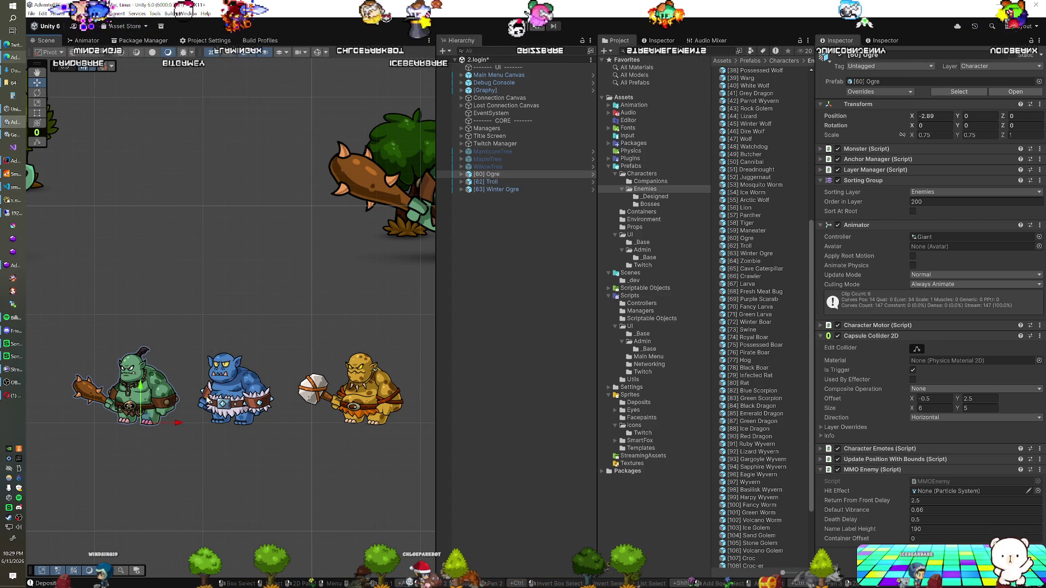
{"action": "left_click", "coordinate": [362, 398]}
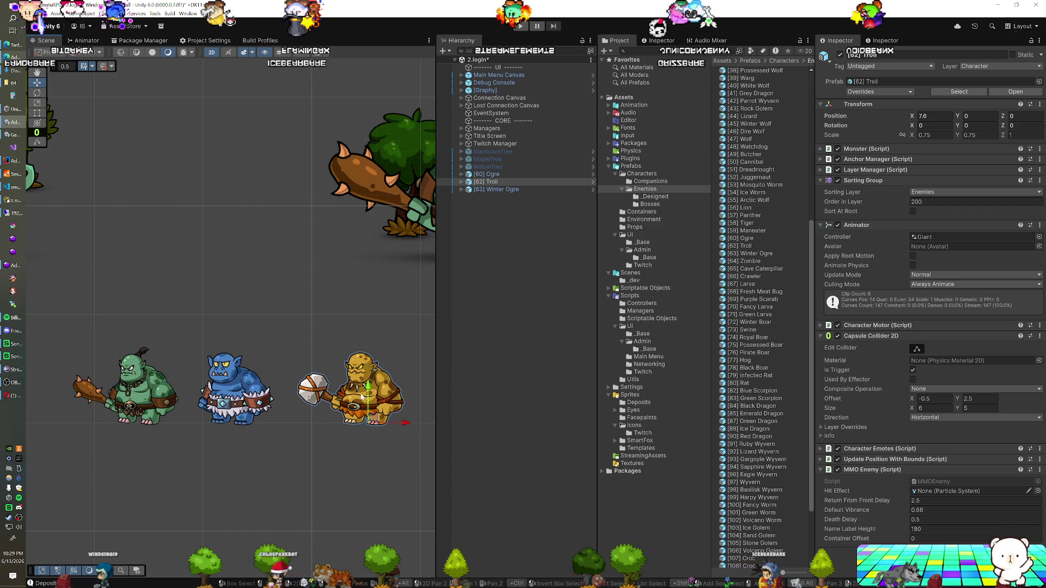
{"action": "left_click", "coordinate": [172, 401]}
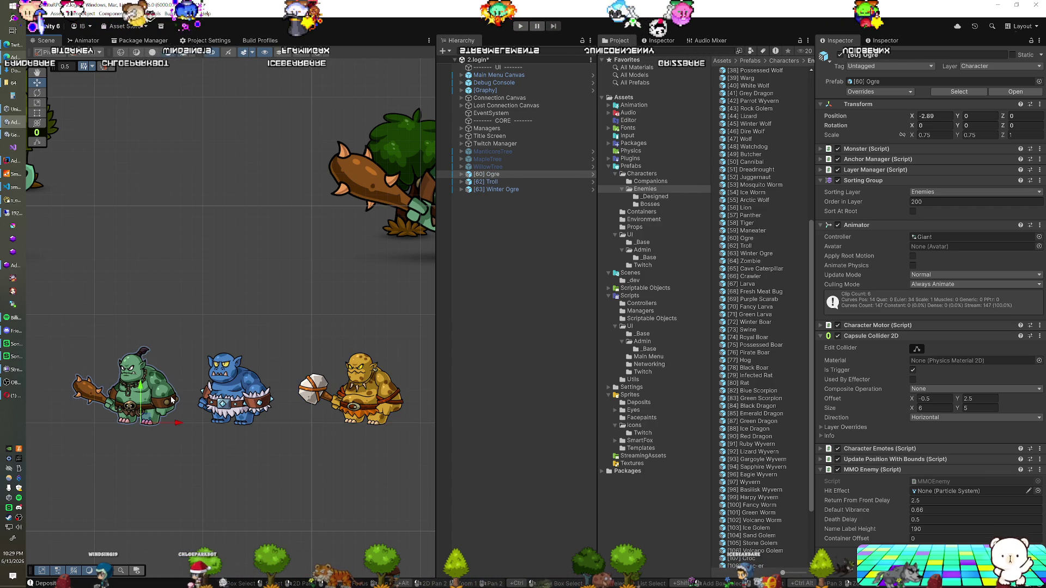
{"action": "left_click", "coordinate": [232, 388]}
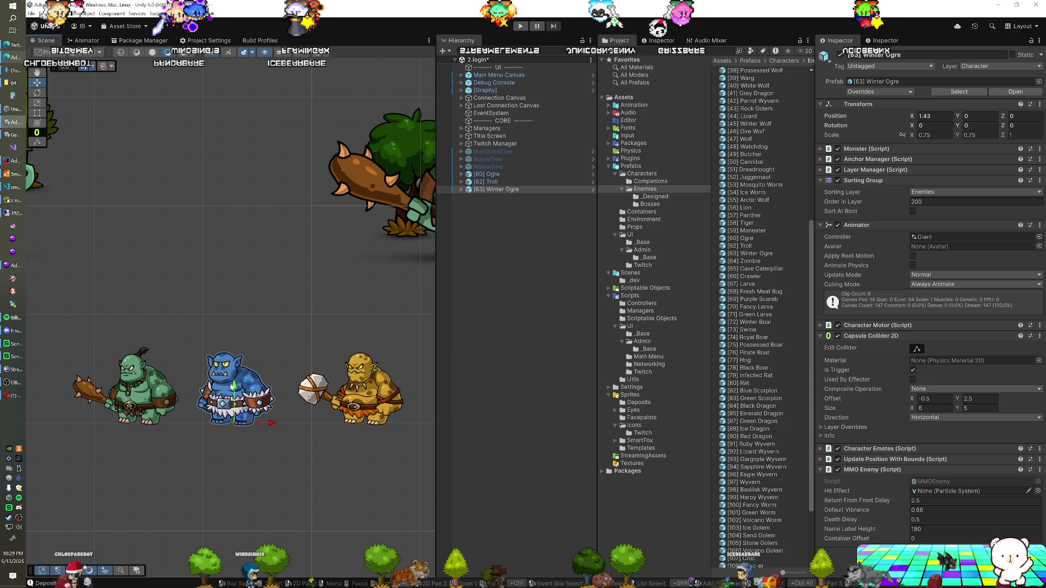
{"action": "scroll", "coordinate": [770, 303], "scroll_direction": "up", "scroll_amount": 4}
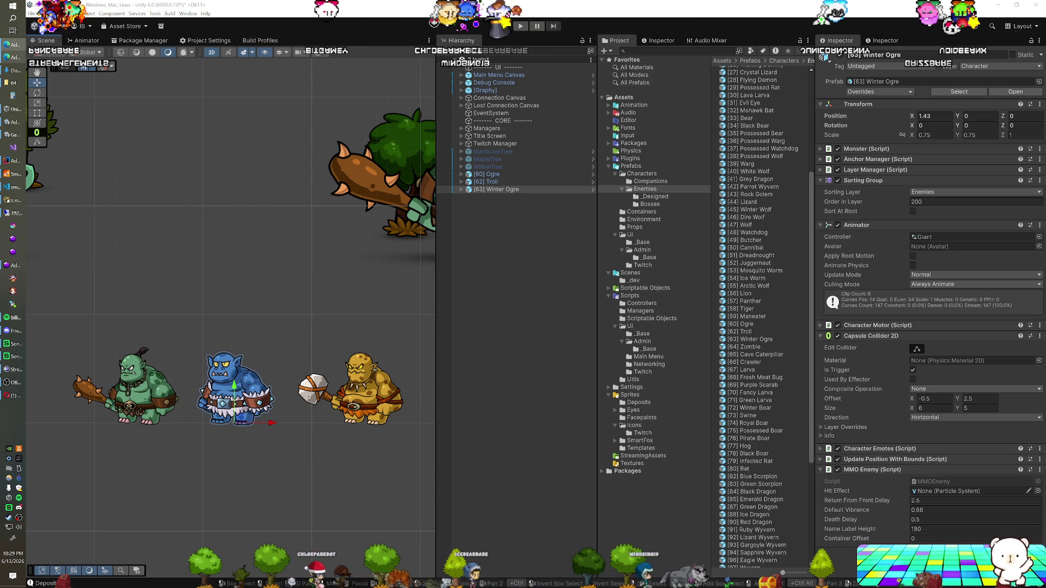
{"action": "left_click", "coordinate": [347, 394]}
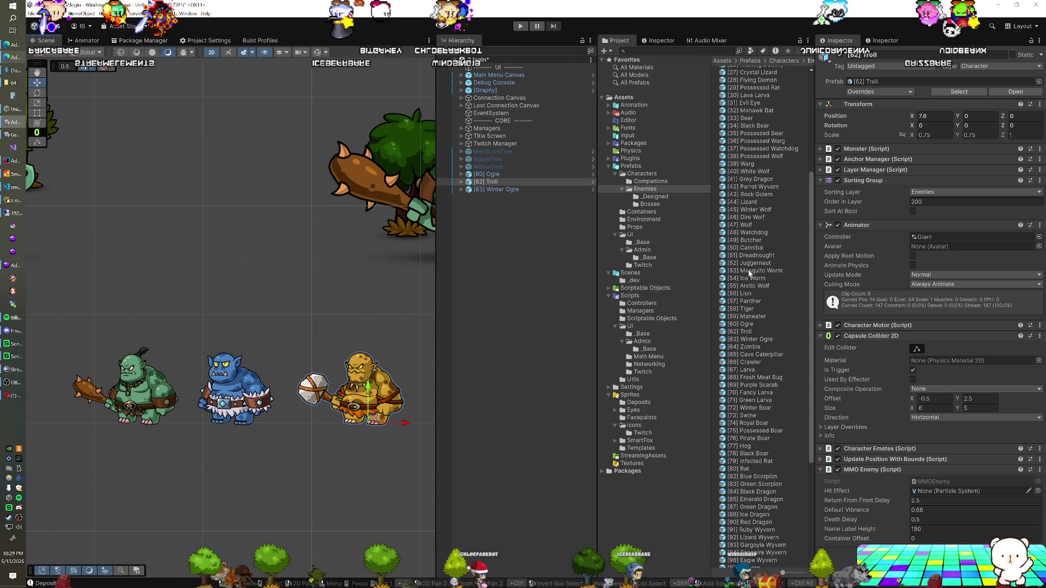
- Set the Troll prefab's scale to 0.5
{"action": "left_click", "coordinate": [745, 331]}
{"action": "type", "text": "0.5"}
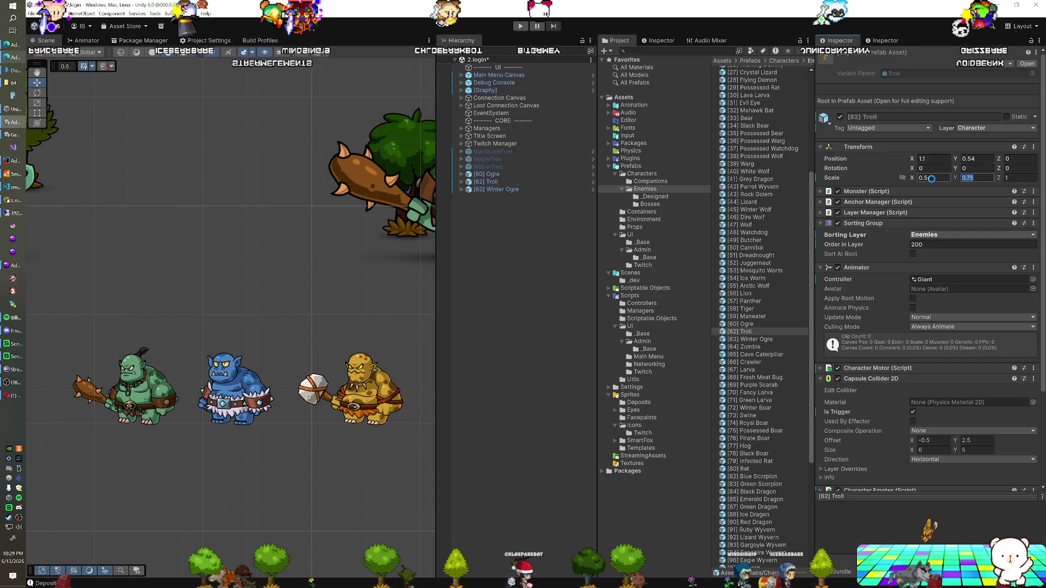
{"action": "type", "text": "0"}
{"action": "key", "text": "Return"}
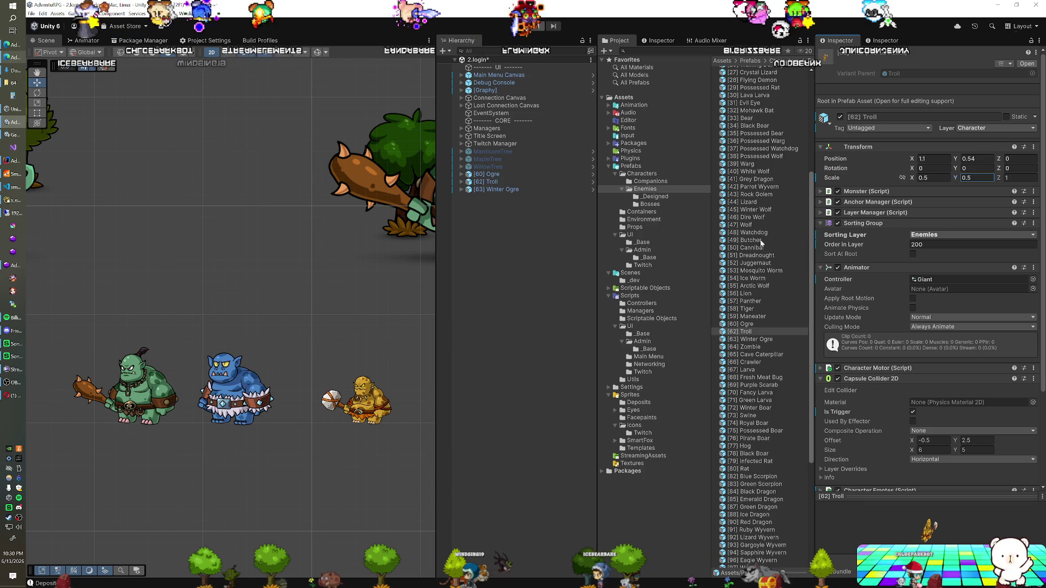
- Set both the Ogre and Winter Ogre prefabs' scale to 0.55
{"action": "left_click", "coordinate": [749, 338]}
{"action": "left_click", "coordinate": [748, 325], "text": "ctrl"}
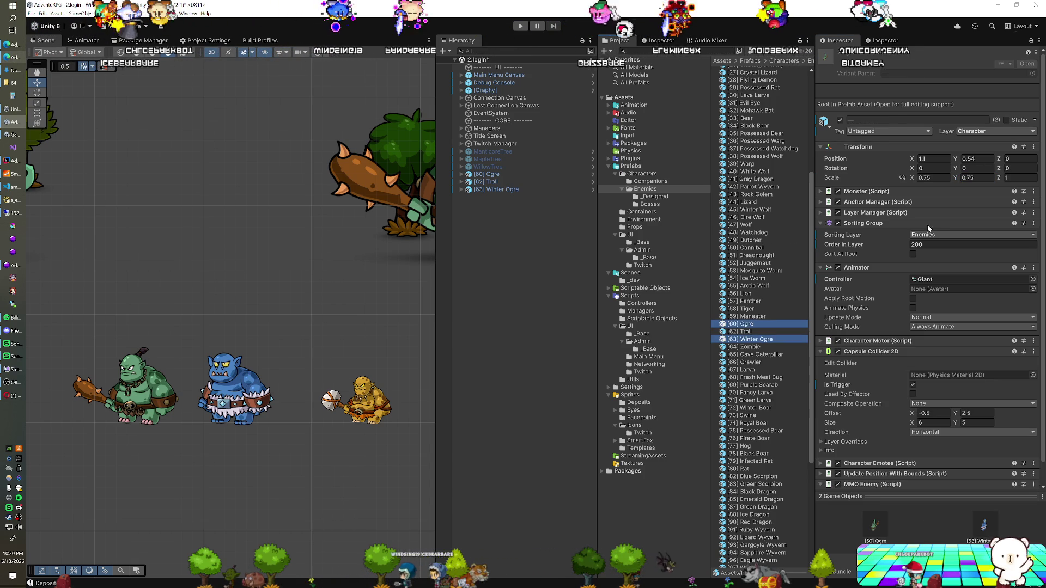
{"action": "left_click", "coordinate": [933, 178]}
{"action": "type", "text": "0.5"}
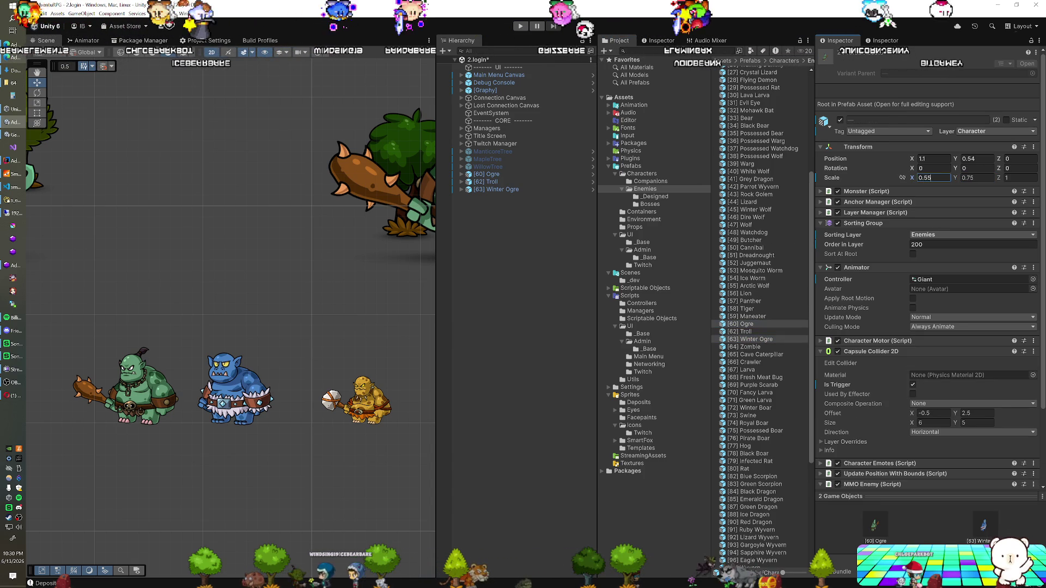
{"action": "type", "text": "0.55"}
{"action": "key", "text": "Return"}
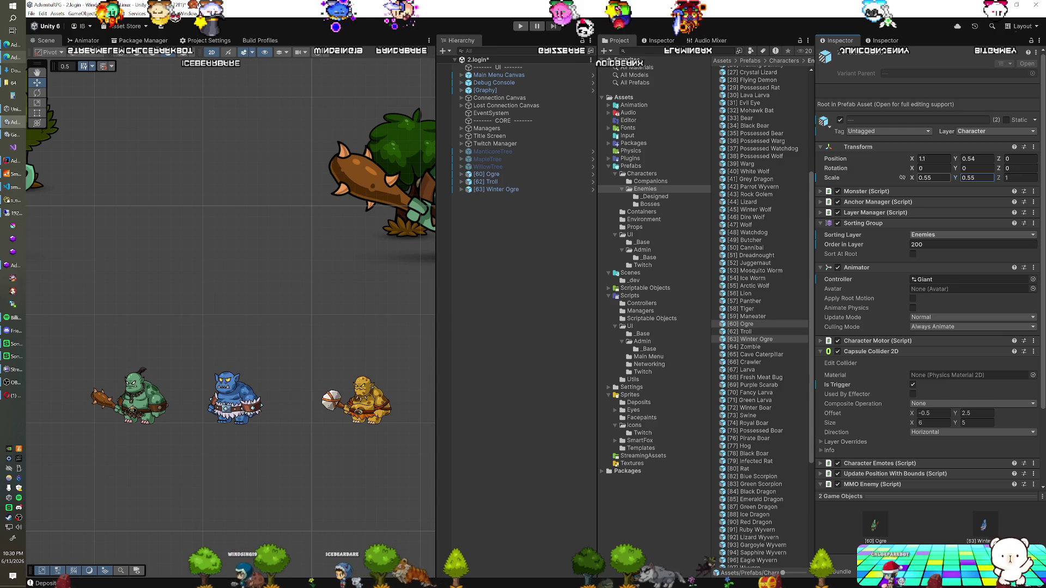
{"action": "left_click", "coordinate": [14, 200]}
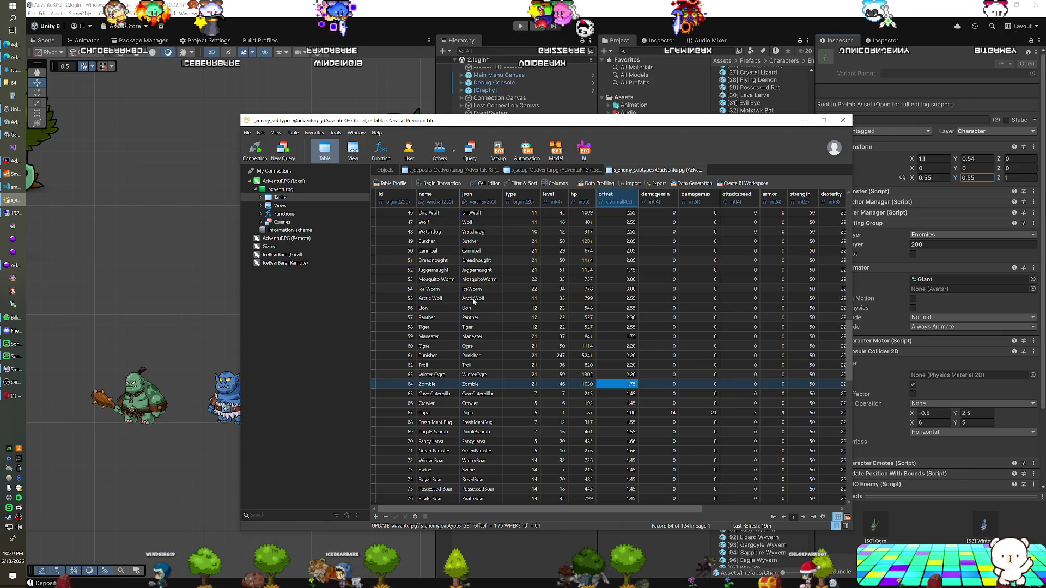
- Change the Winter Ogre and Ogre offsets from 2.20 to 2.05 in enemy_subtypes, then return to Unity
{"action": "double_click", "coordinate": [610, 375]}
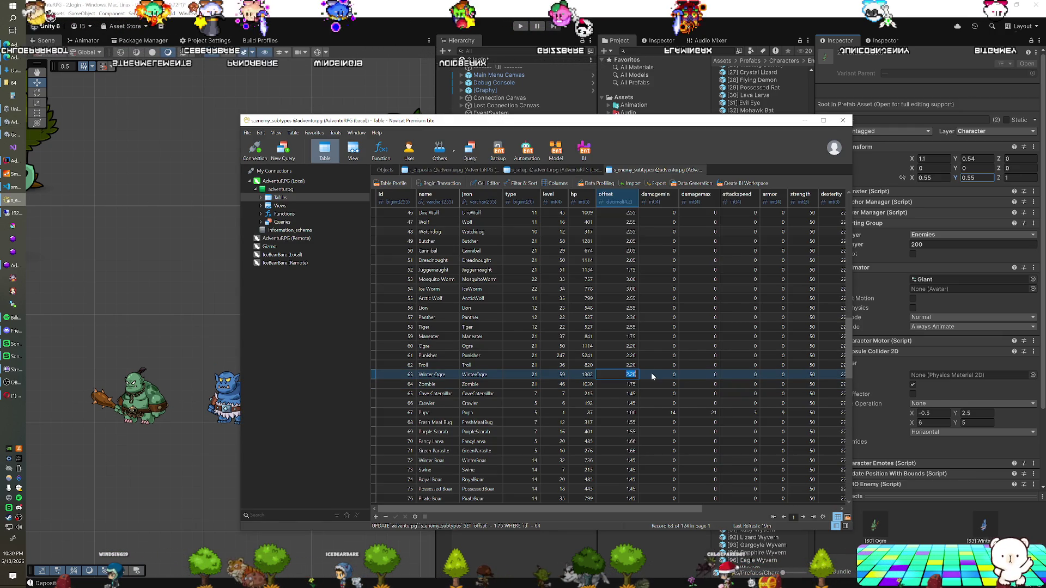
{"action": "type", "text": "2.05"}
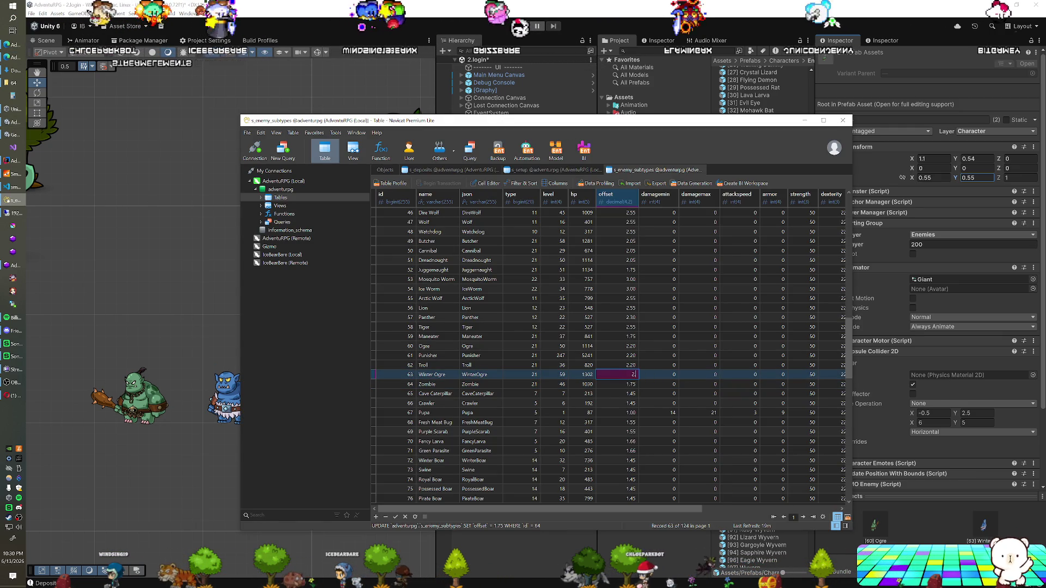
{"action": "key", "text": "Up"}
{"action": "key", "text": "Up"}
{"action": "key", "text": "Up"}
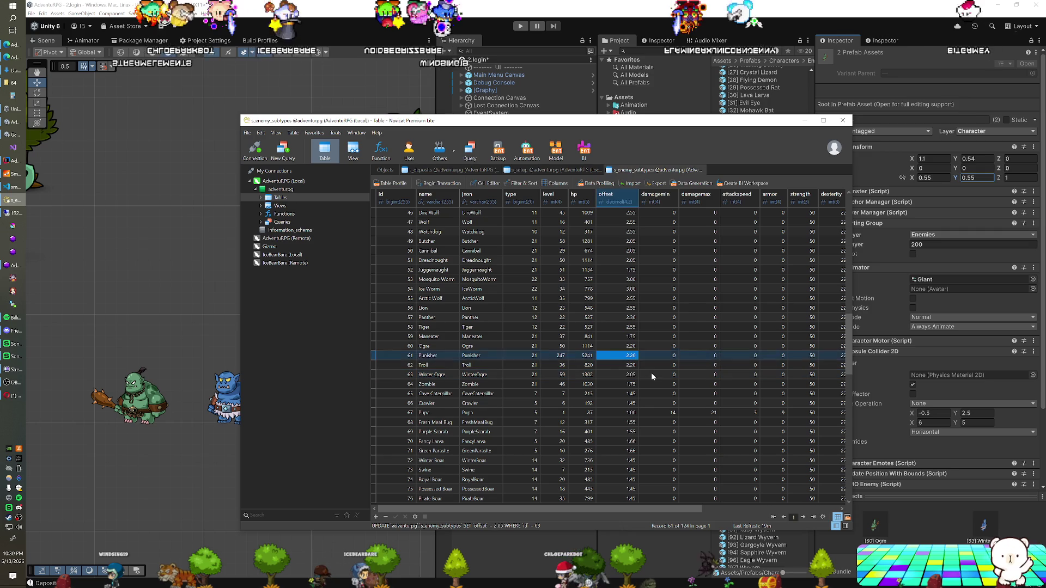
{"action": "type", "text": "2"}
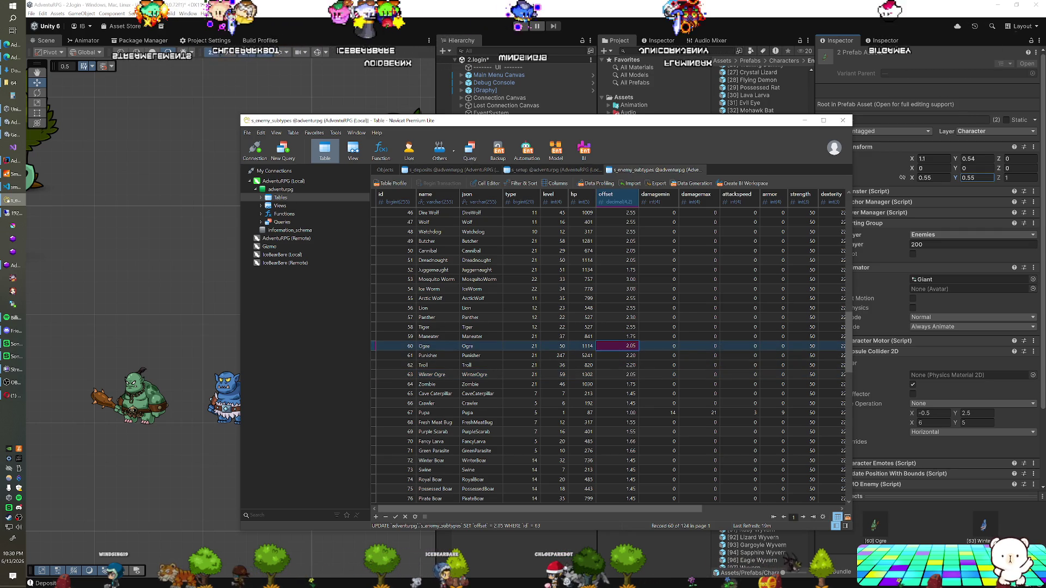
{"action": "key", "text": "Down"}
{"action": "key", "text": "Down"}
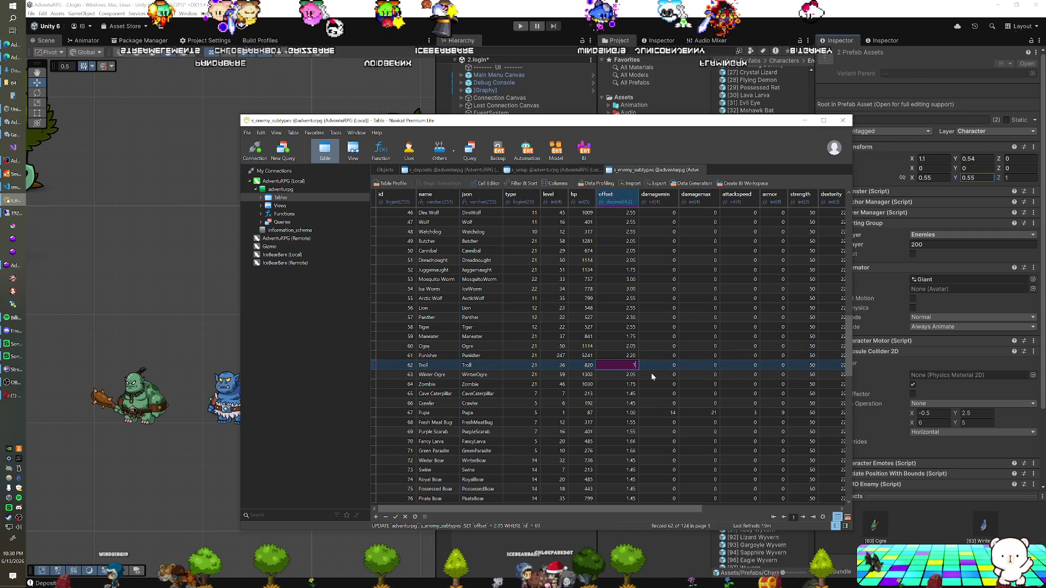
{"action": "key", "text": "alt+Tab"}
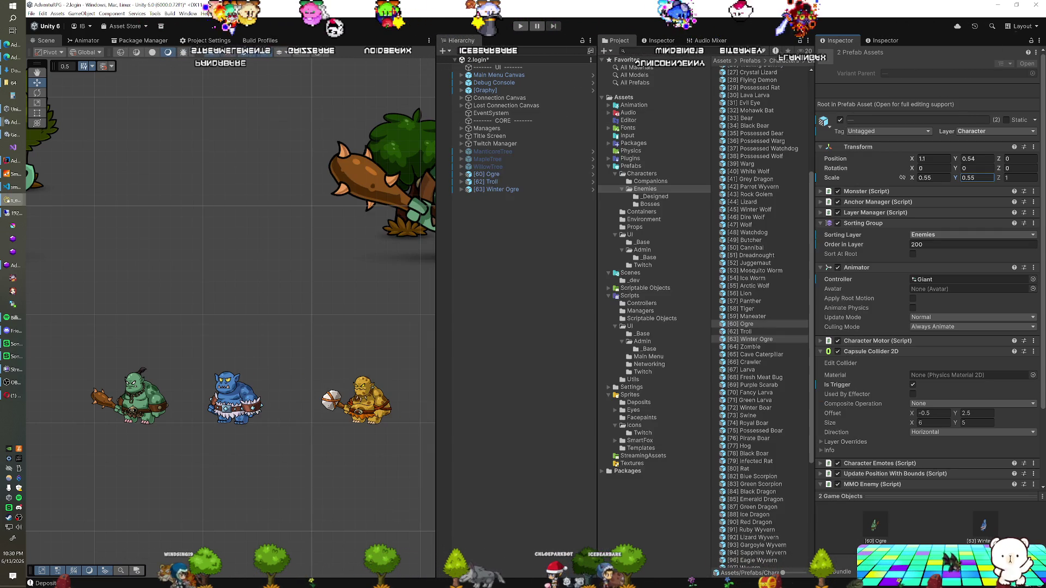
- Delete the Ogre, Troll and Winter Ogre from the Unity scene, then switch to the Twitch page
{"action": "left_click", "coordinate": [487, 174]}
{"action": "left_click", "coordinate": [484, 189], "text": "shift"}
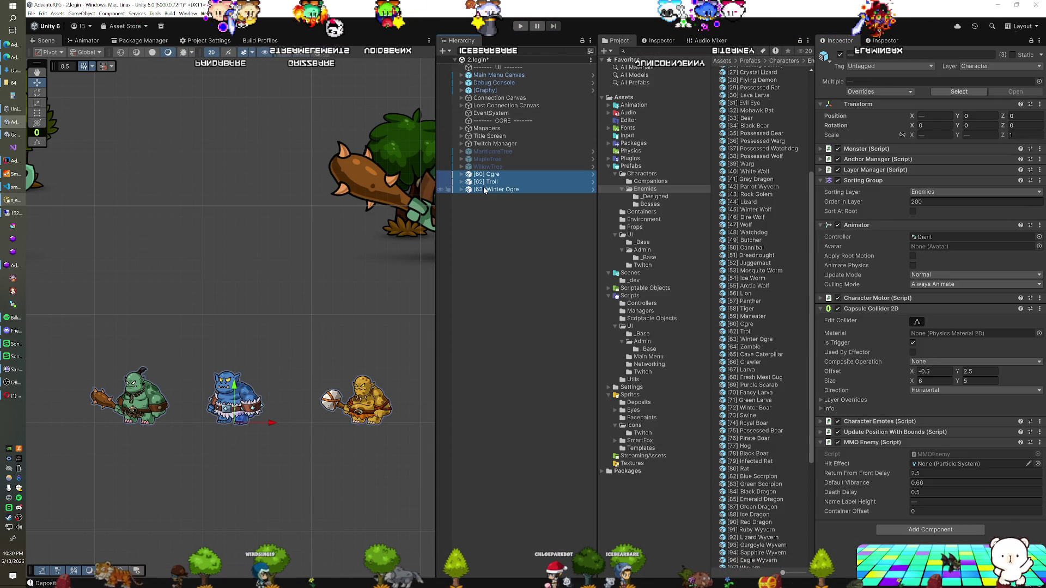
{"action": "key", "text": "Delete"}
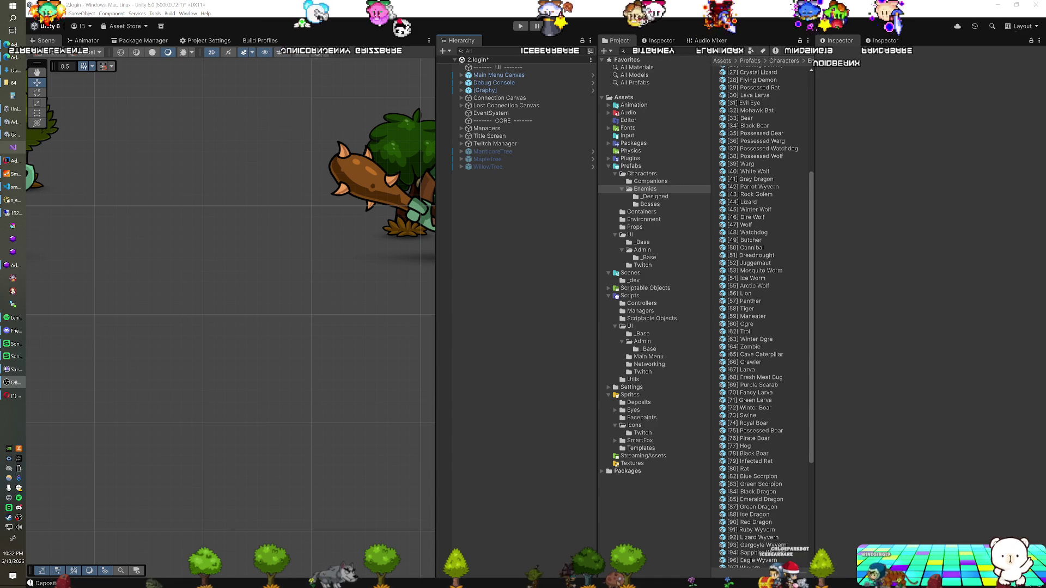
{"action": "left_click", "coordinate": [14, 396]}
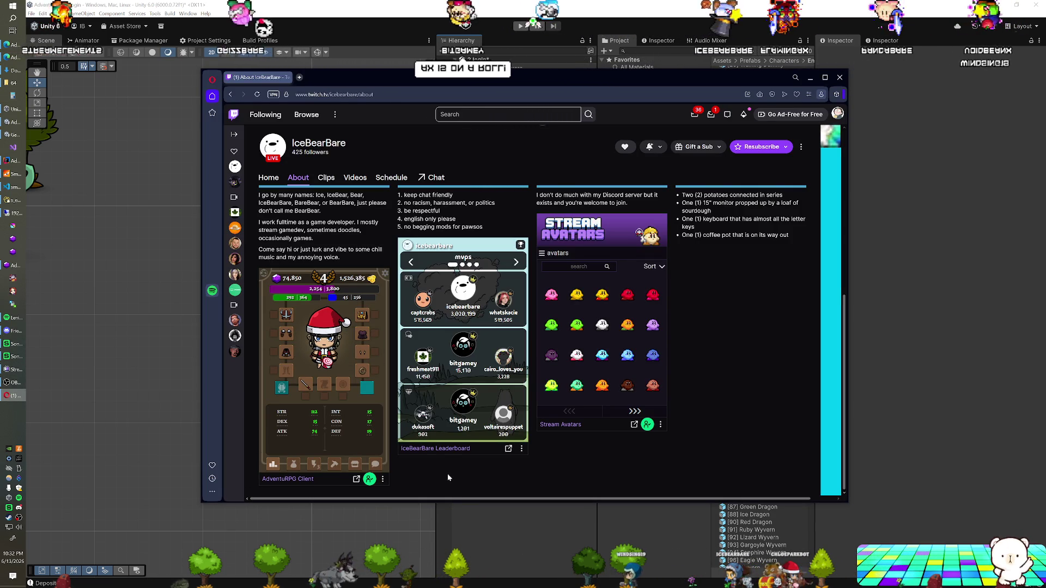
- Reload the Twitch About page, accept the test extension and log in to the AdventuRPG Client
{"action": "key", "text": "F5"}
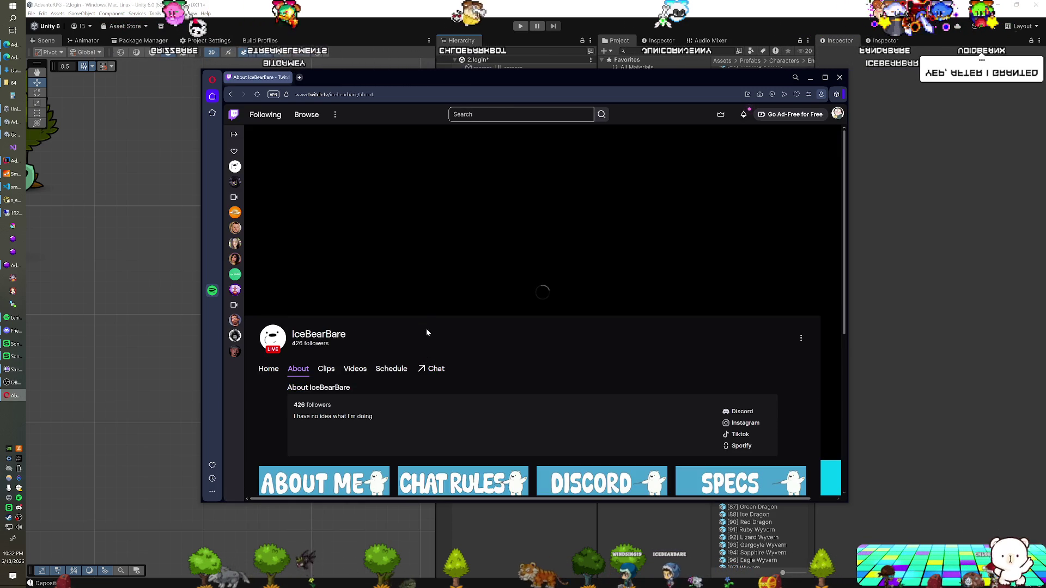
{"action": "scroll", "coordinate": [426, 325], "scroll_direction": "down", "scroll_amount": 4}
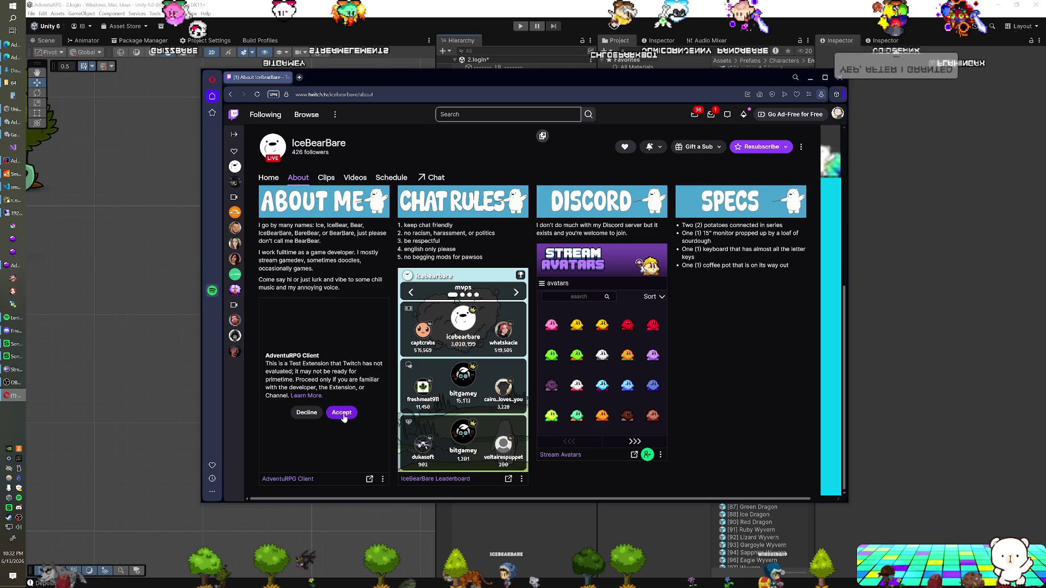
{"action": "left_click", "coordinate": [343, 414]}
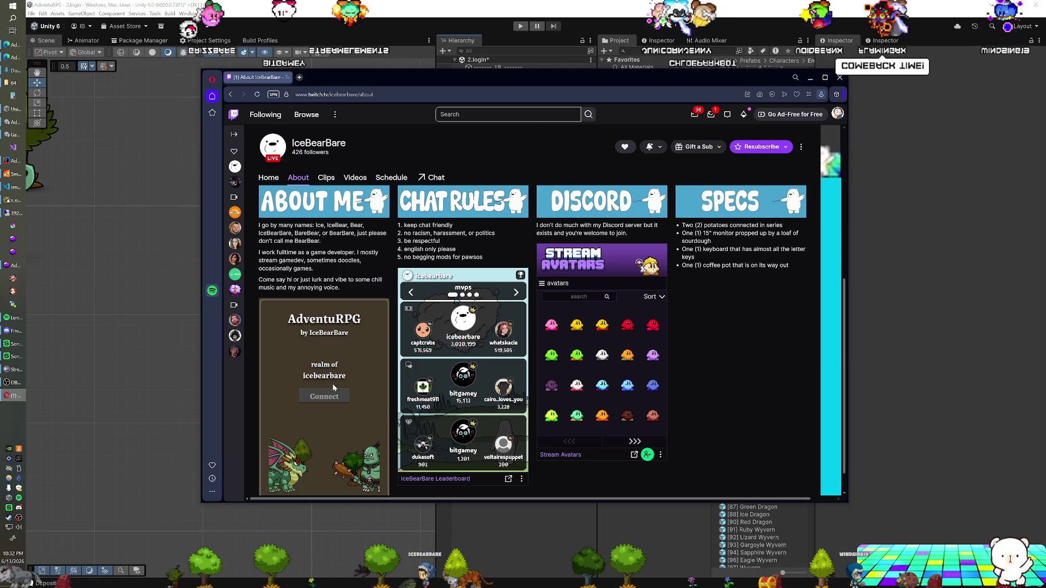
{"action": "left_click", "coordinate": [329, 395]}
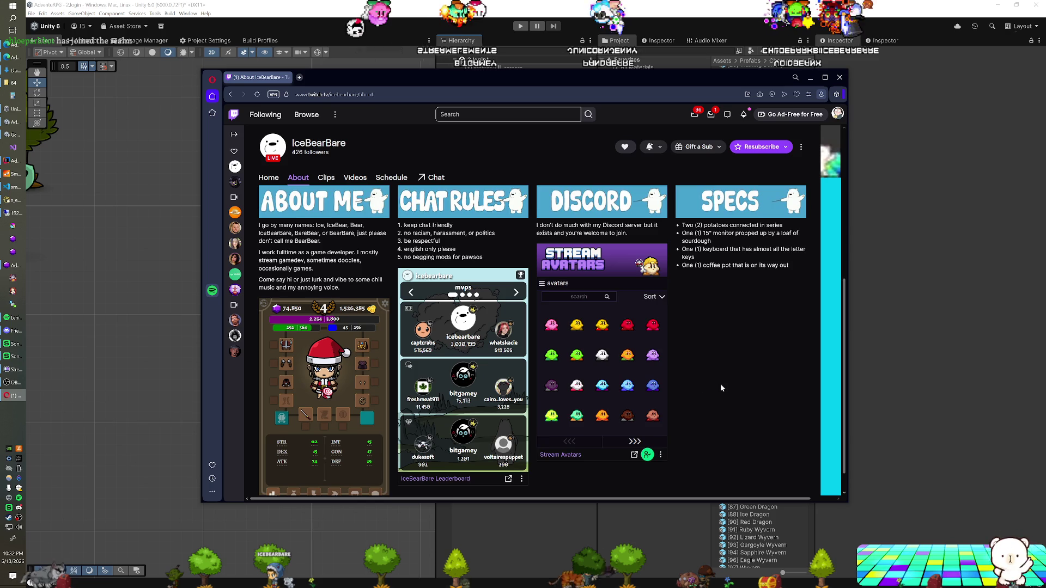
{"action": "scroll", "coordinate": [719, 385], "scroll_direction": "down", "scroll_amount": 1}
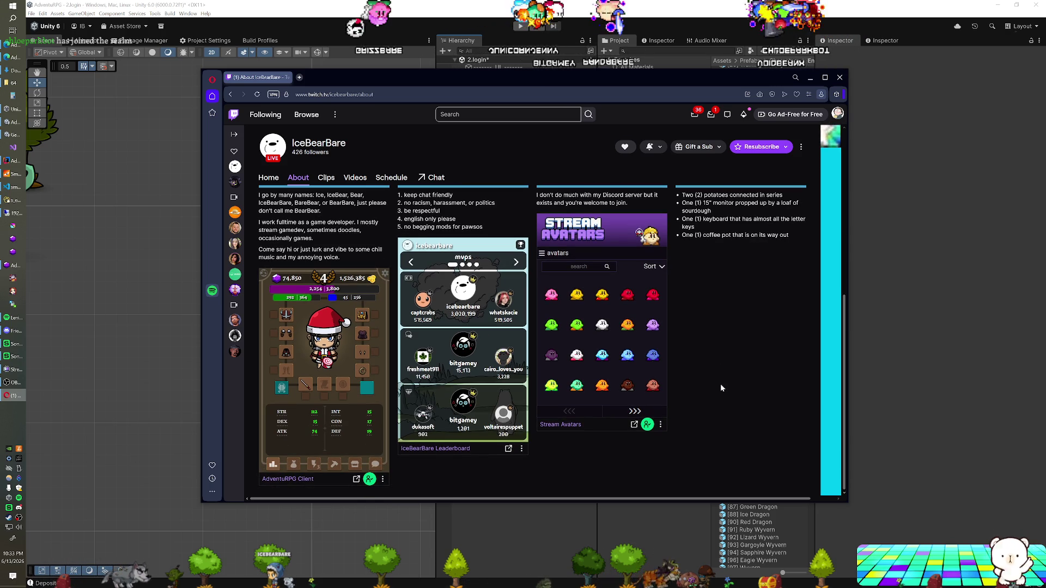
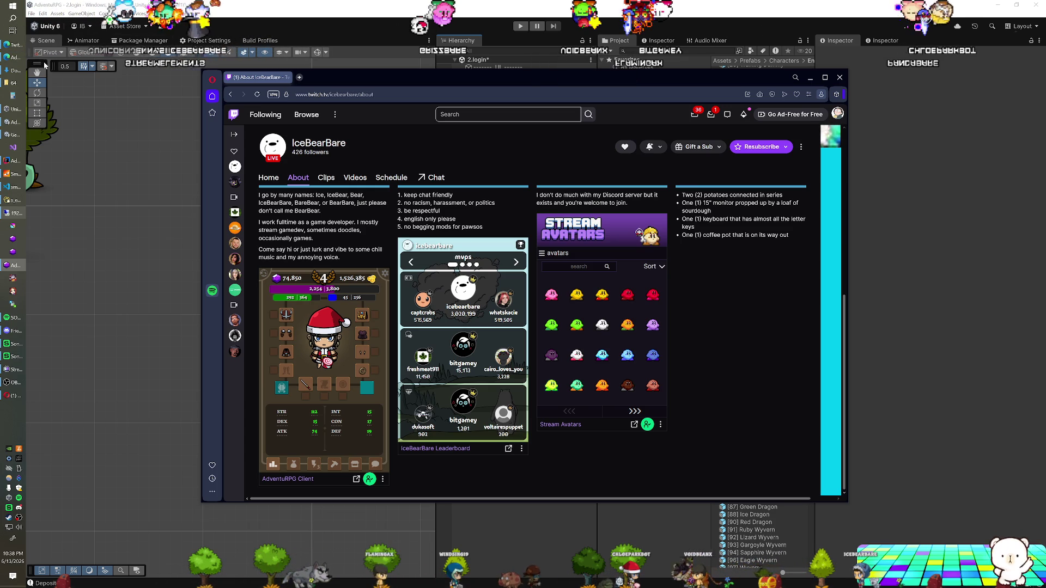
- Switch from the Admin Dashboard to the AdventuRPG Trello tab and scroll down to the Notes list
{"action": "left_click", "coordinate": [7, 58]}
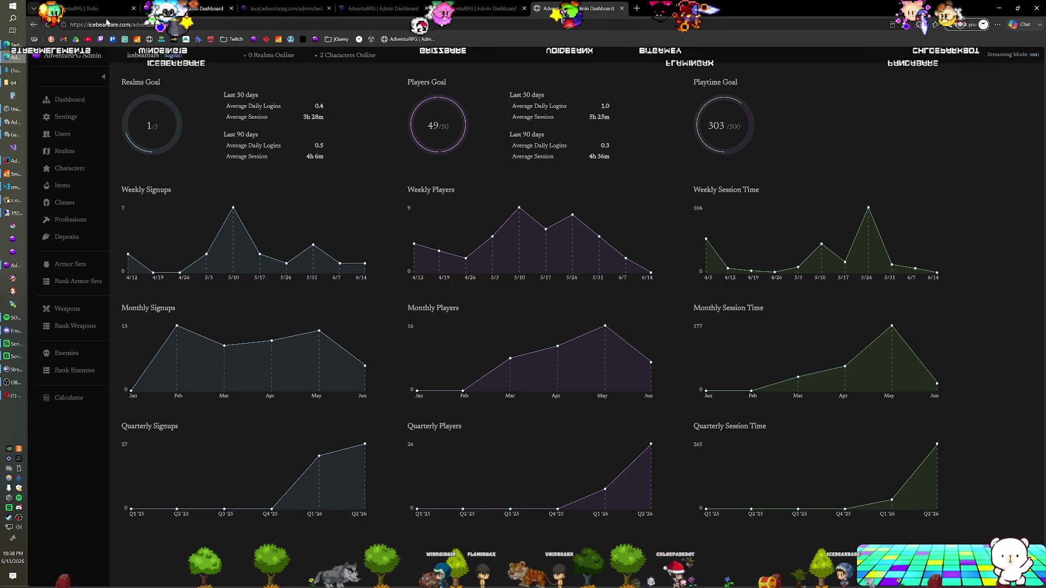
{"action": "left_click", "coordinate": [104, 10]}
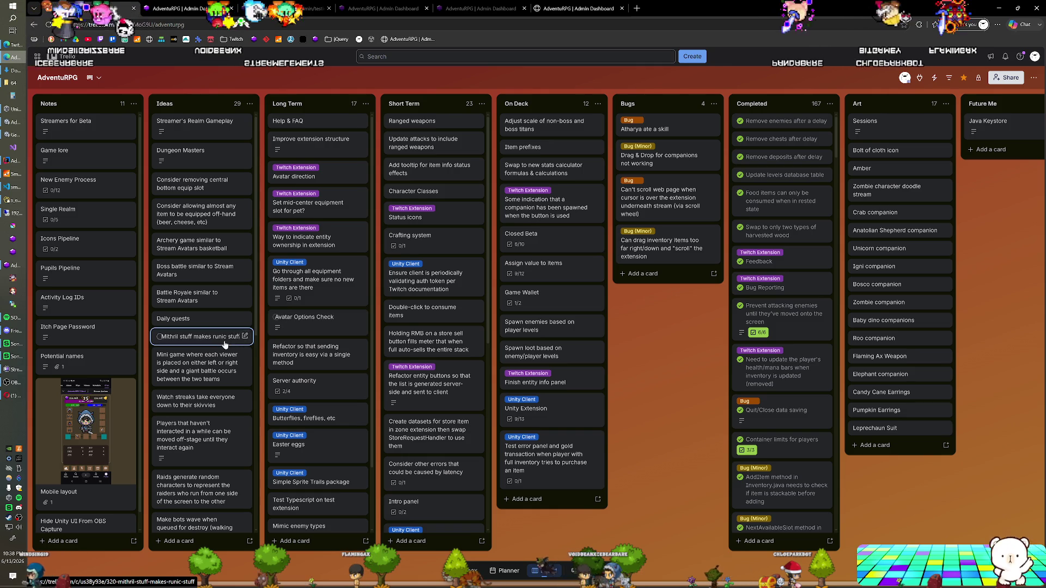
{"action": "scroll", "coordinate": [64, 523], "scroll_direction": "down", "scroll_amount": 2}
- Create a 'Linux & Waterfox Issue' card under Notes and open its details
{"action": "left_click", "coordinate": [63, 541]}
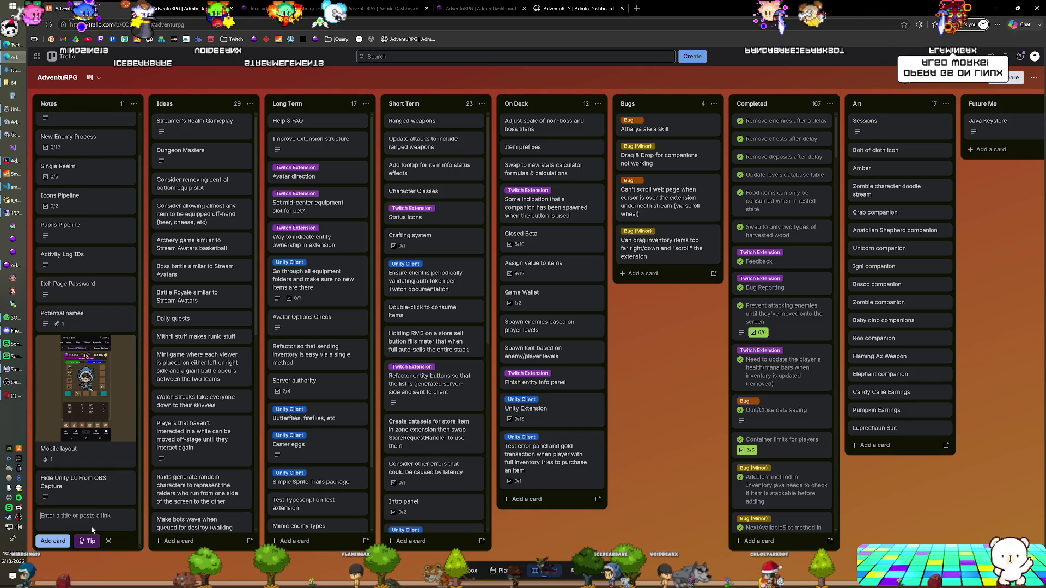
{"action": "type", "text": "Linux &"}
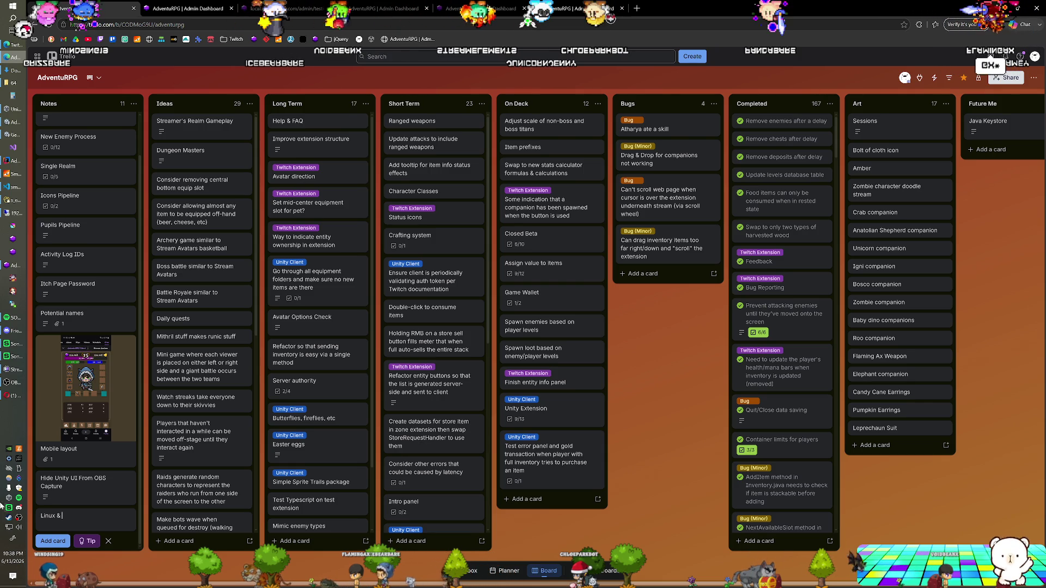
{"action": "type", "text": " Waterfox Issue"}
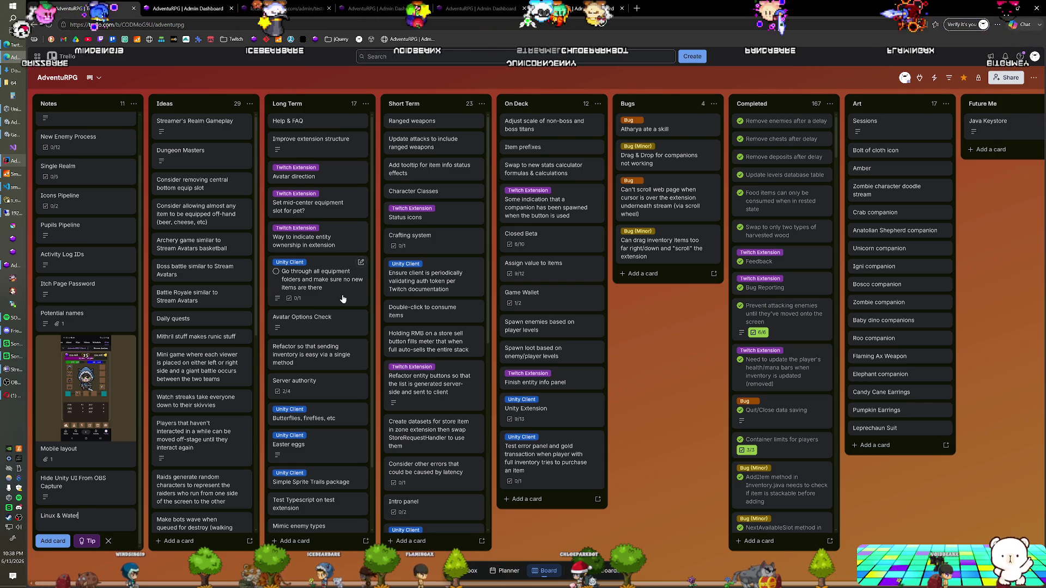
{"action": "key", "text": "Return"}
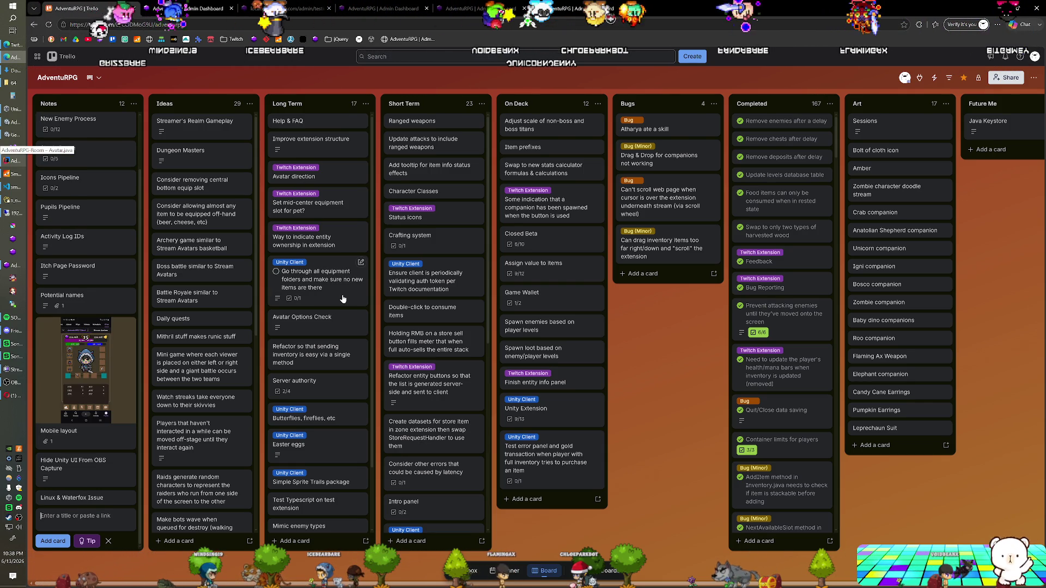
{"action": "left_click", "coordinate": [71, 522]}
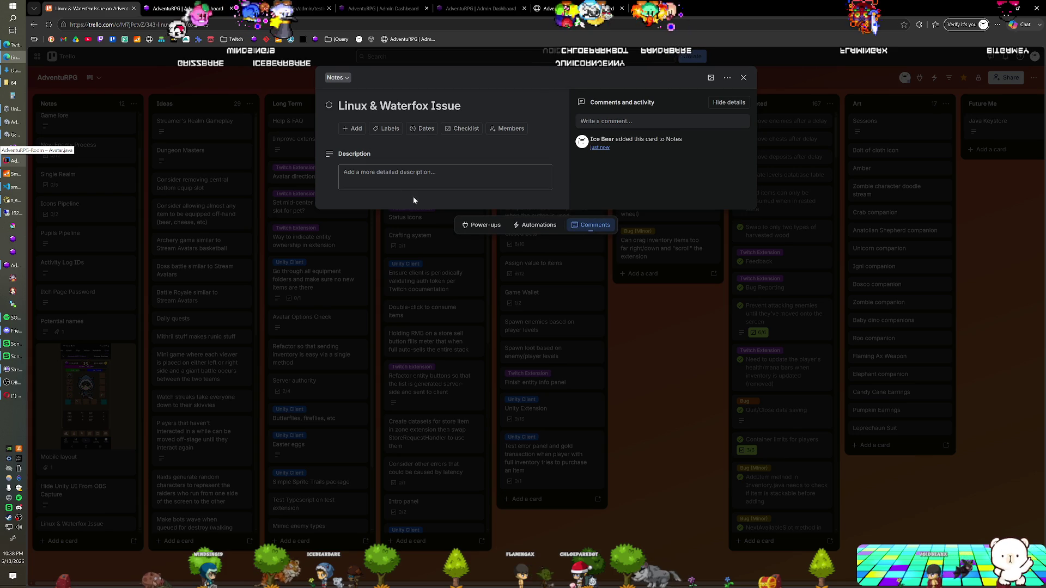
- Set the description to 'Waterfox (possibly Linux only, test on Windows to confirm) fails CORS when connecting to game server(?)'
{"action": "left_click", "coordinate": [381, 173]}
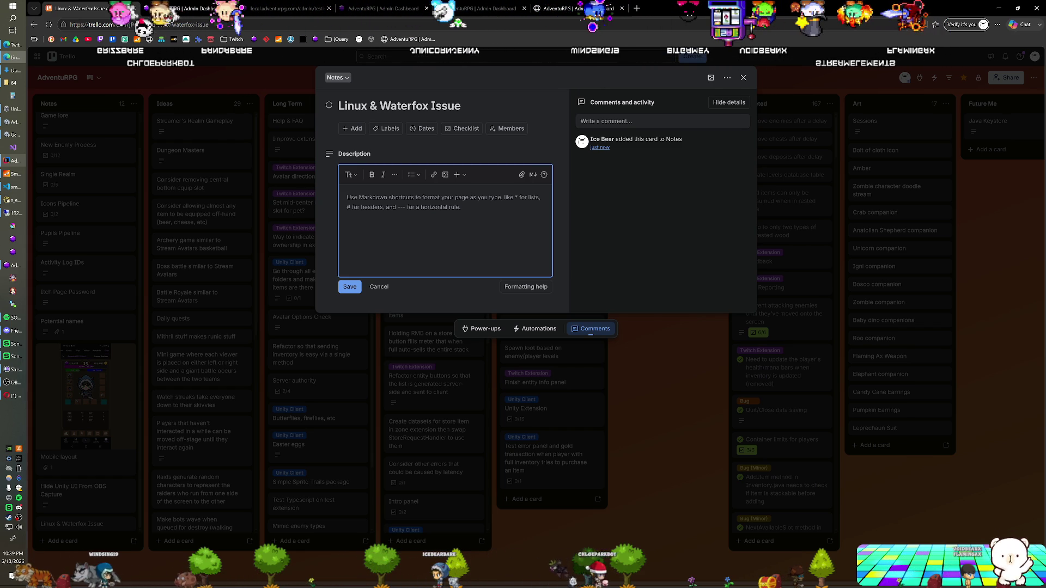
{"action": "type", "text": "Waterfox "}
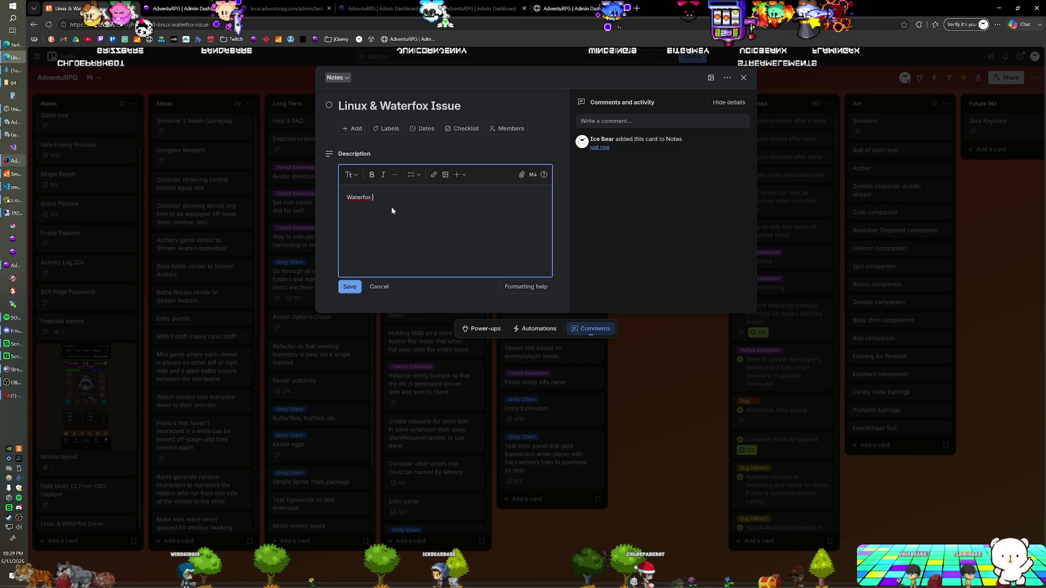
{"action": "type", "text": "(pos"}
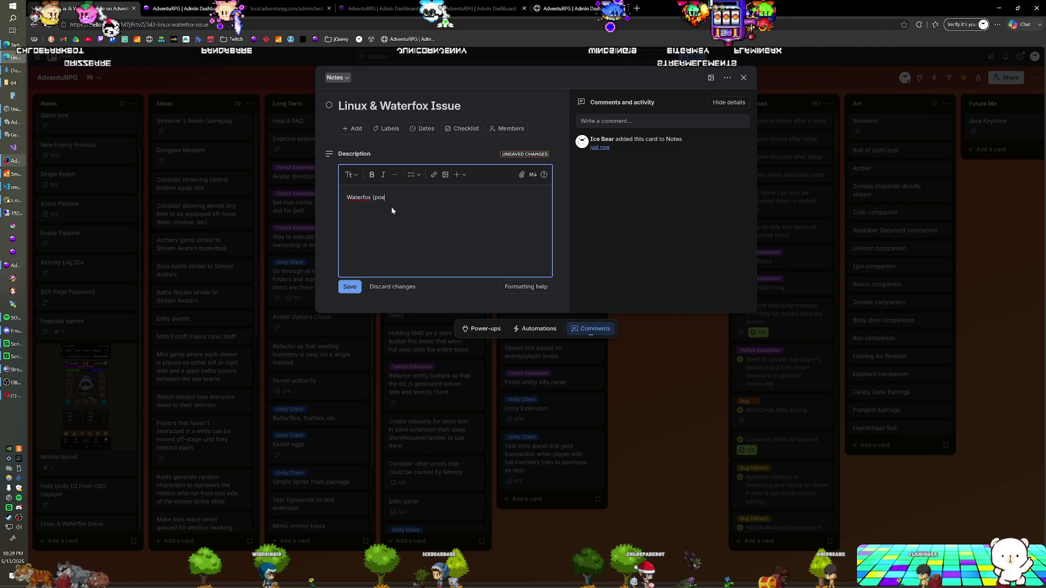
{"action": "type", "text": "sibly Linux o"}
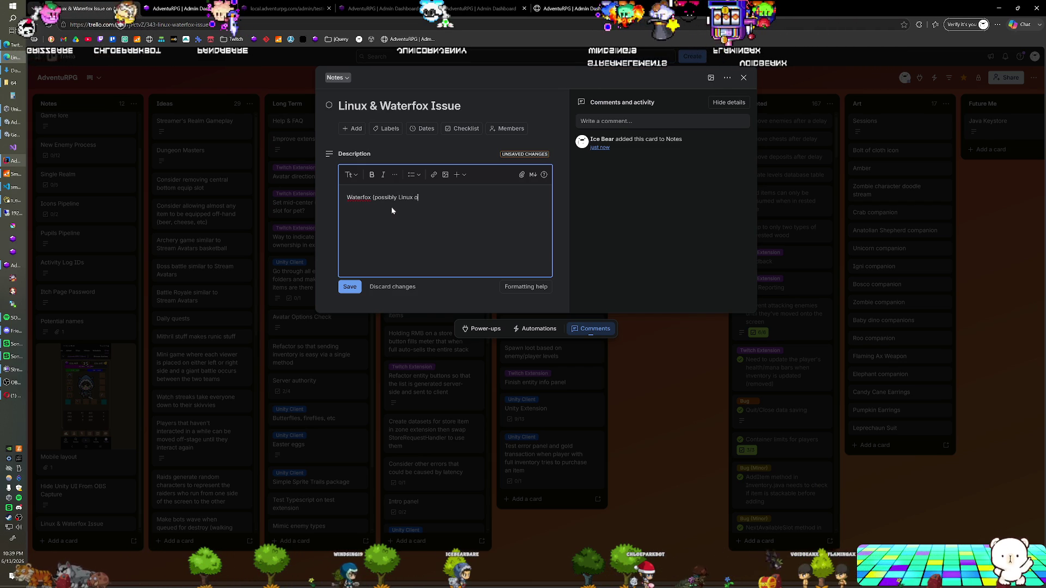
{"action": "type", "text": "nly, test on Windows to confirm)"}
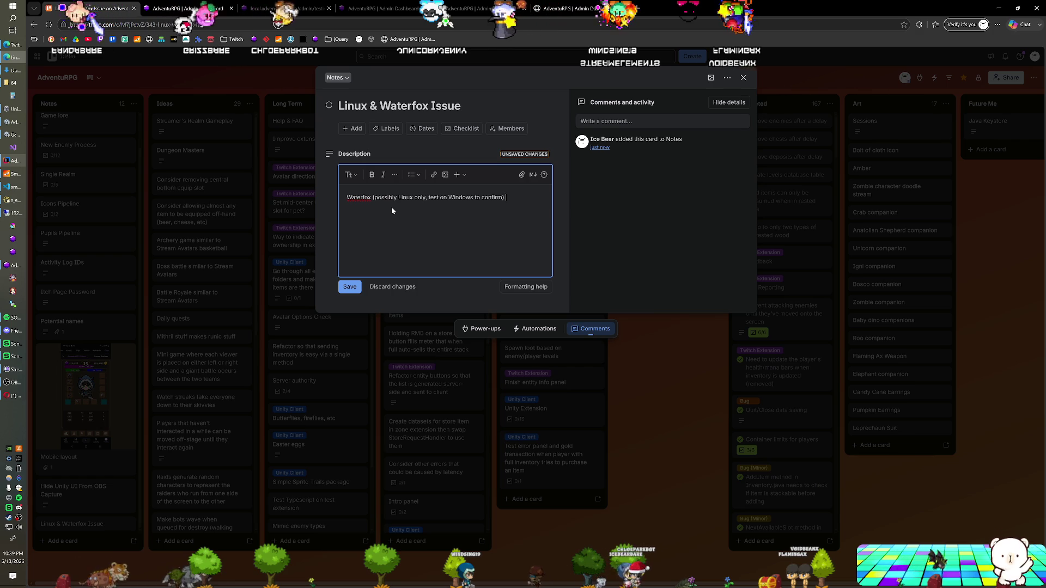
{"action": "type", "text": " fails CORS and"}
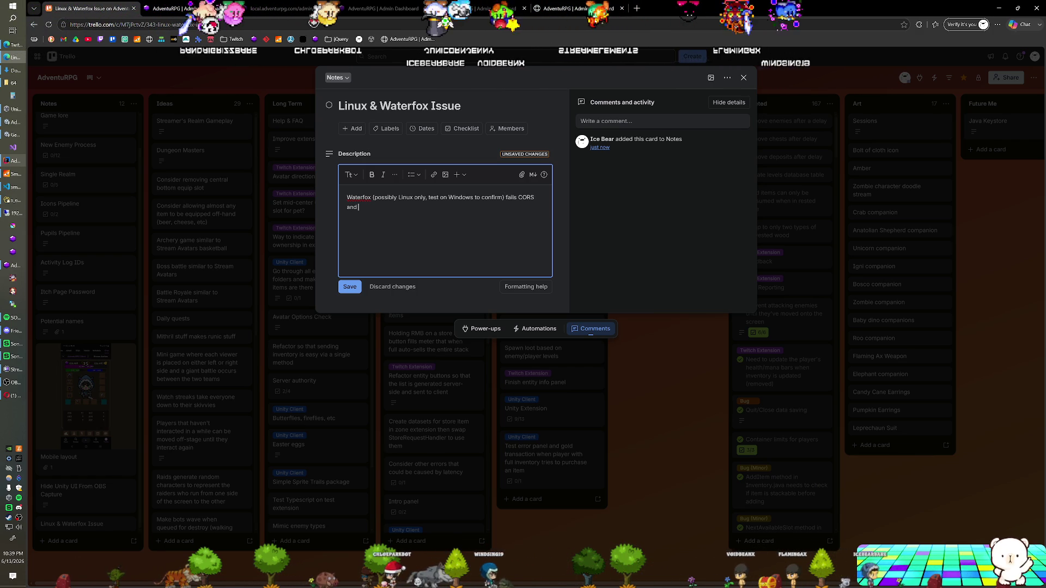
{"action": "key", "text": "BackSpace"}
{"action": "key", "text": "BackSpace"}
{"action": "key", "text": "BackSpace"}
{"action": "type", "text": "w"}
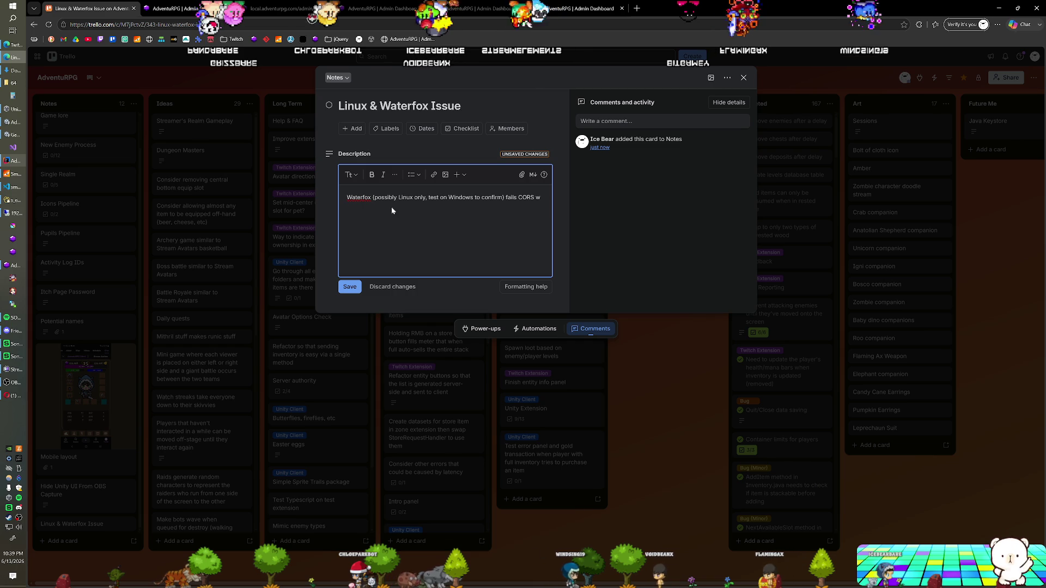
{"action": "type", "text": "hen connecting to g"}
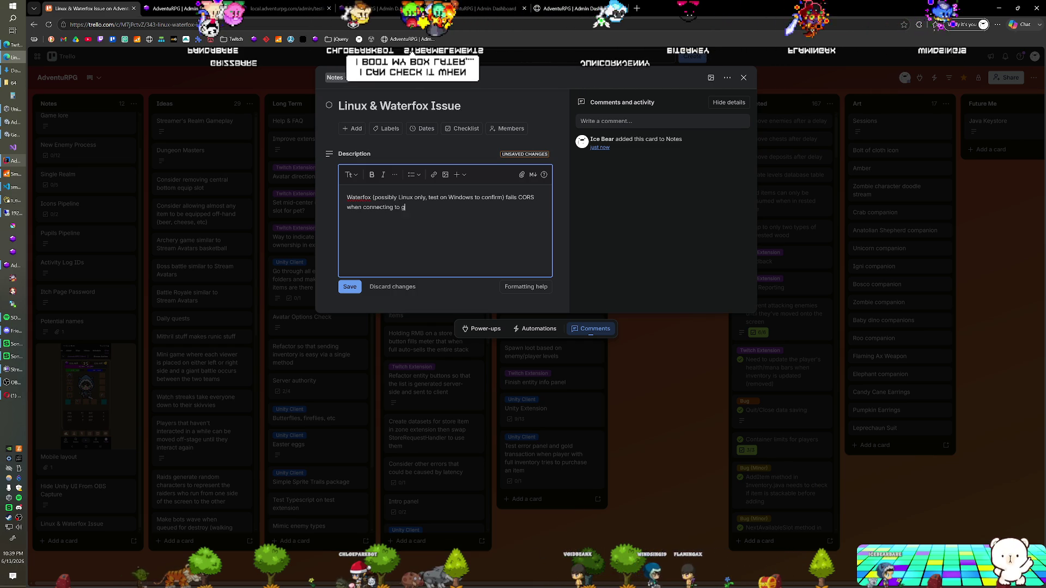
{"action": "type", "text": "ame server(?)"}
{"action": "key", "text": "Return"}
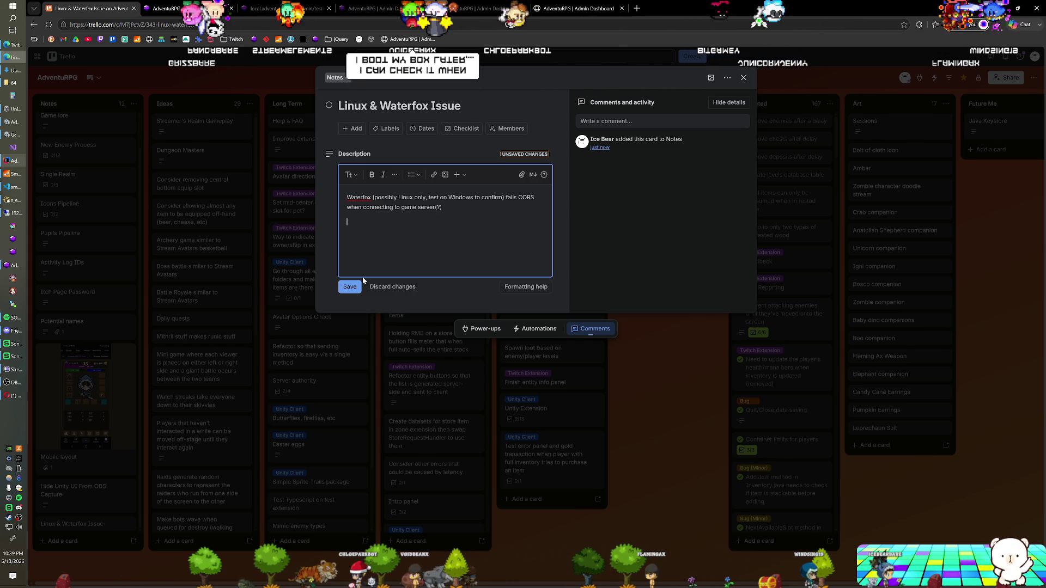
{"action": "left_click", "coordinate": [349, 286]}
- Close the card and drag it from Notes into Future Me, below Java Keystore
{"action": "left_click", "coordinate": [654, 388]}
{"action": "mouse_move", "coordinate": [80, 524]}
{"action": "left_mouse_down"}
{"action": "mouse_move", "coordinate": [464, 393]}
{"action": "mouse_move", "coordinate": [992, 152]}
{"action": "left_mouse_up"}
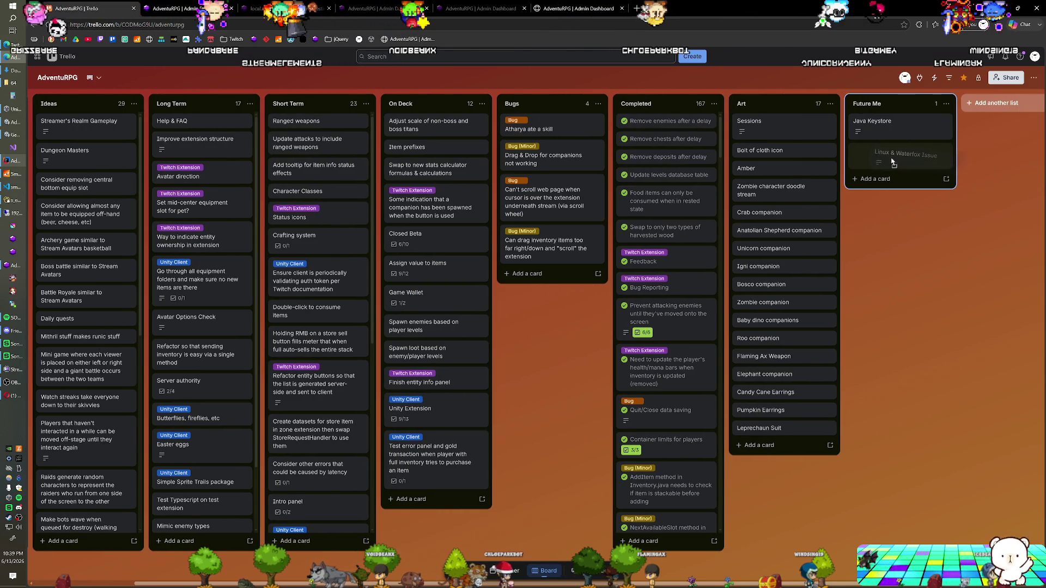
{"action": "scroll", "coordinate": [516, 376], "scroll_direction": "left", "scroll_amount": 2}
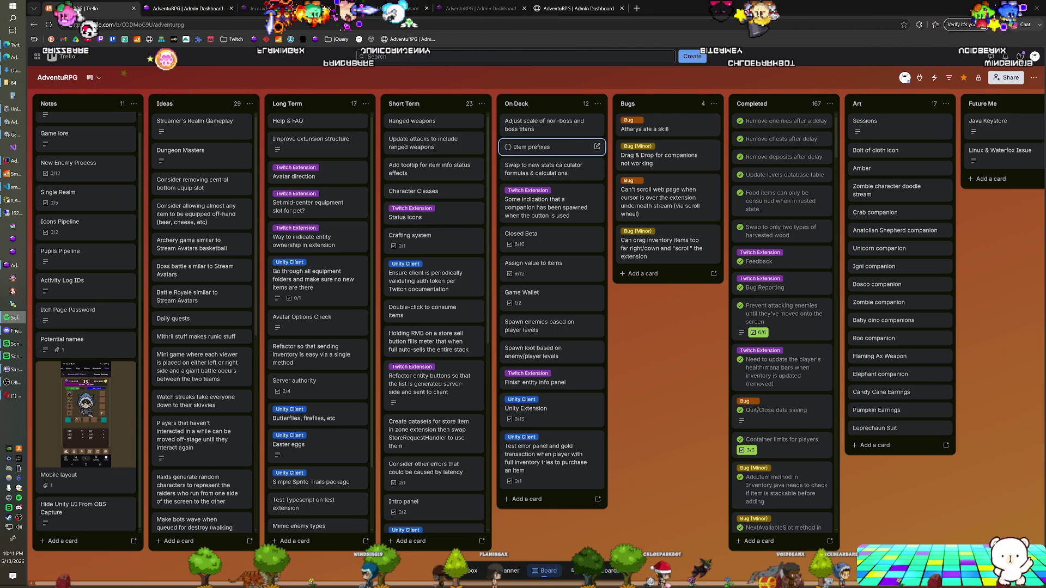
- Switch from the browser to the Unity Editor window
{"action": "key", "text": "alt+Tab"}
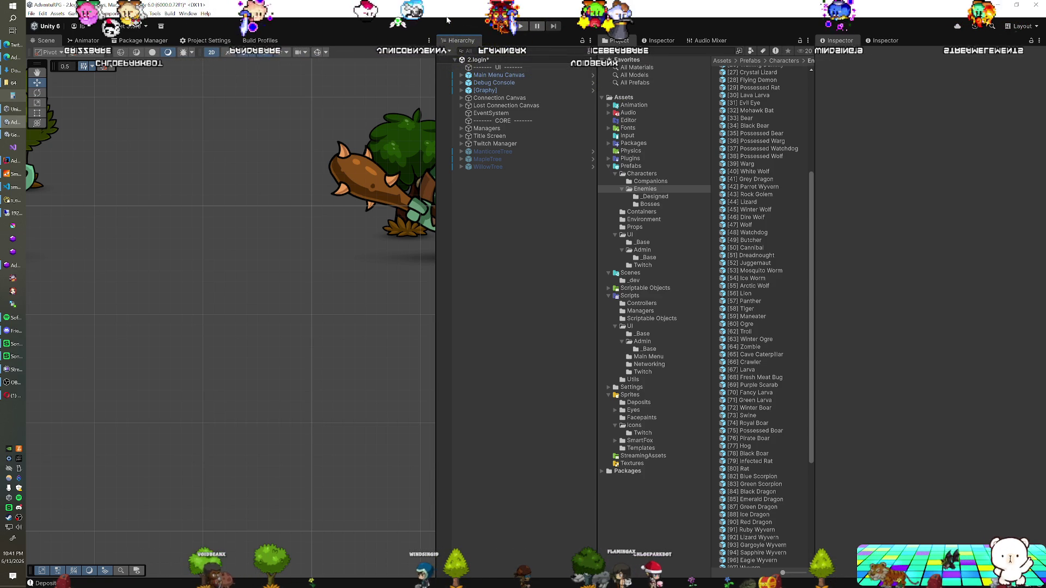
- Back on Trello, open the 'Adjust scale of non-boss and boss titans' card and add a checklist
{"action": "left_click", "coordinate": [13, 58]}
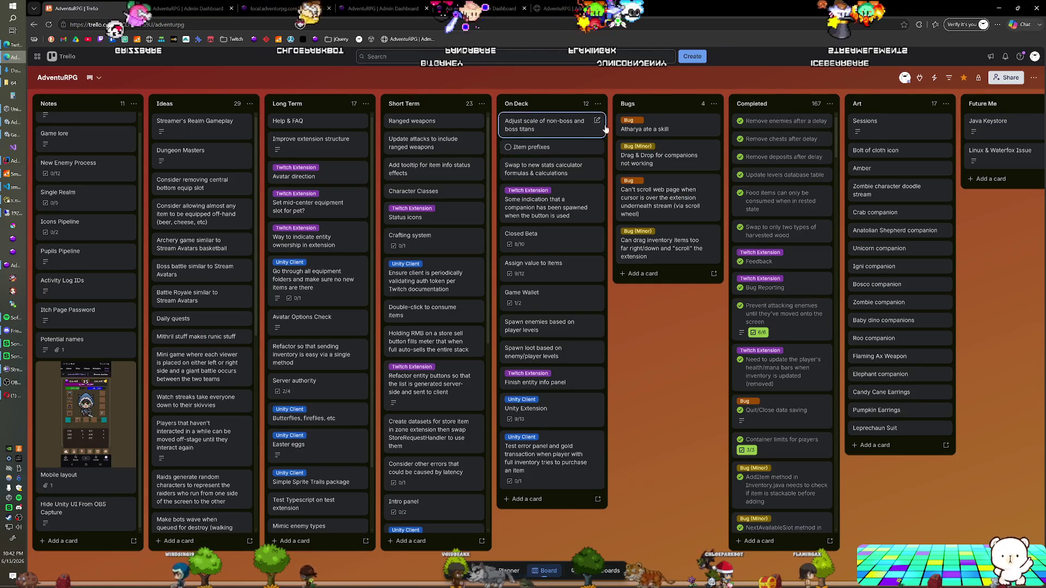
{"action": "left_click", "coordinate": [548, 132]}
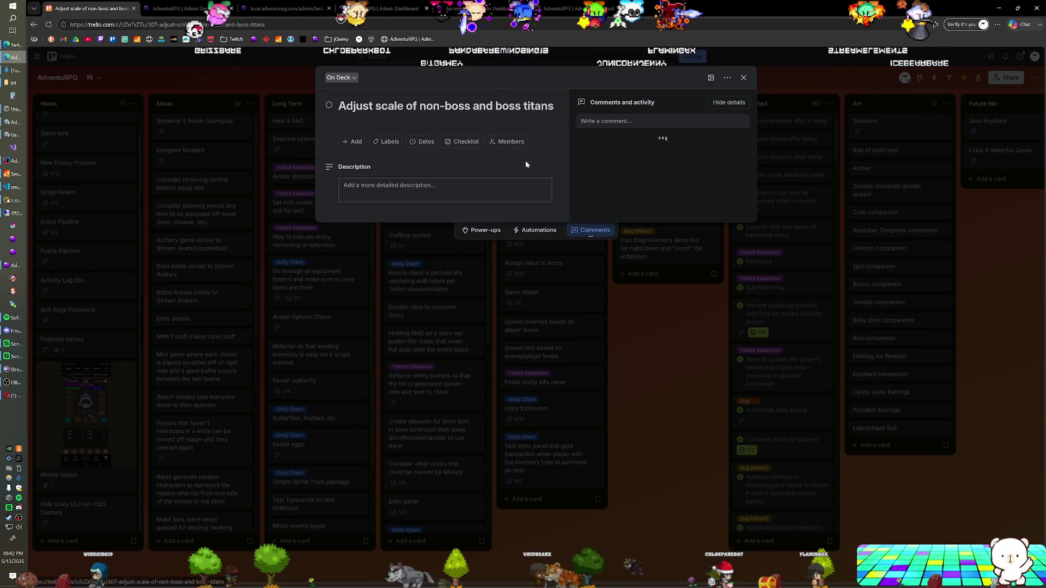
{"action": "left_click", "coordinate": [460, 142]}
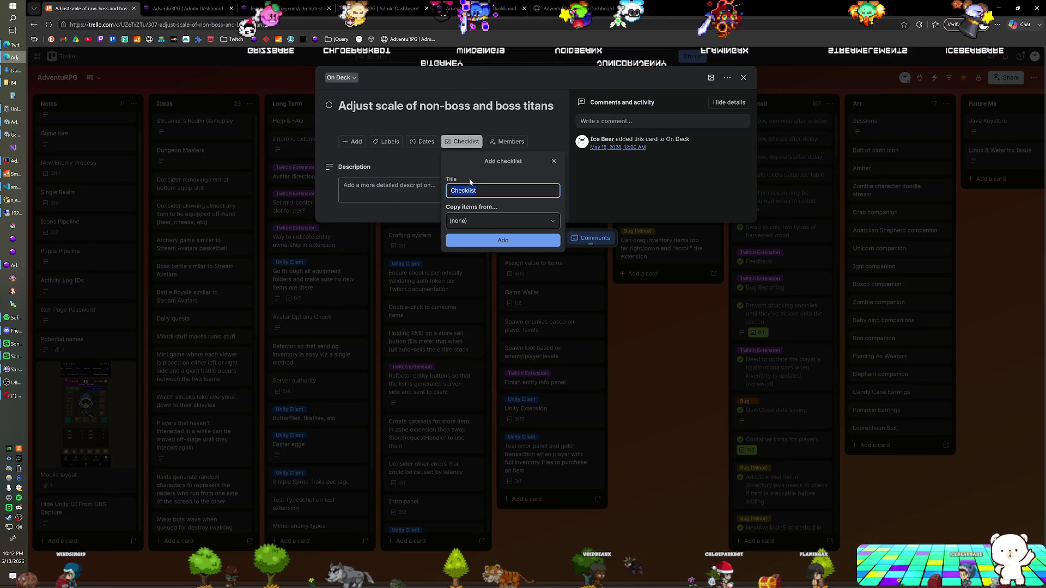
{"action": "left_click", "coordinate": [479, 241]}
{"action": "type", "text": "Ogres"}
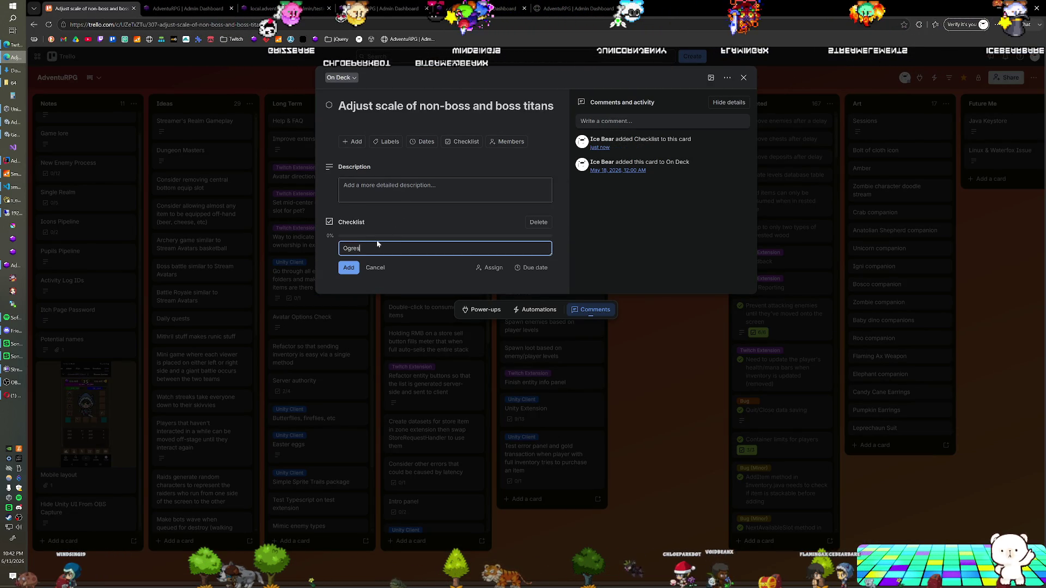
- Fill the checklist with Ogres, Lizards, Crocs, Minotaurs, Wyverns and Dragons
{"action": "key", "text": "Return"}
{"action": "type", "text": "Lizards"}
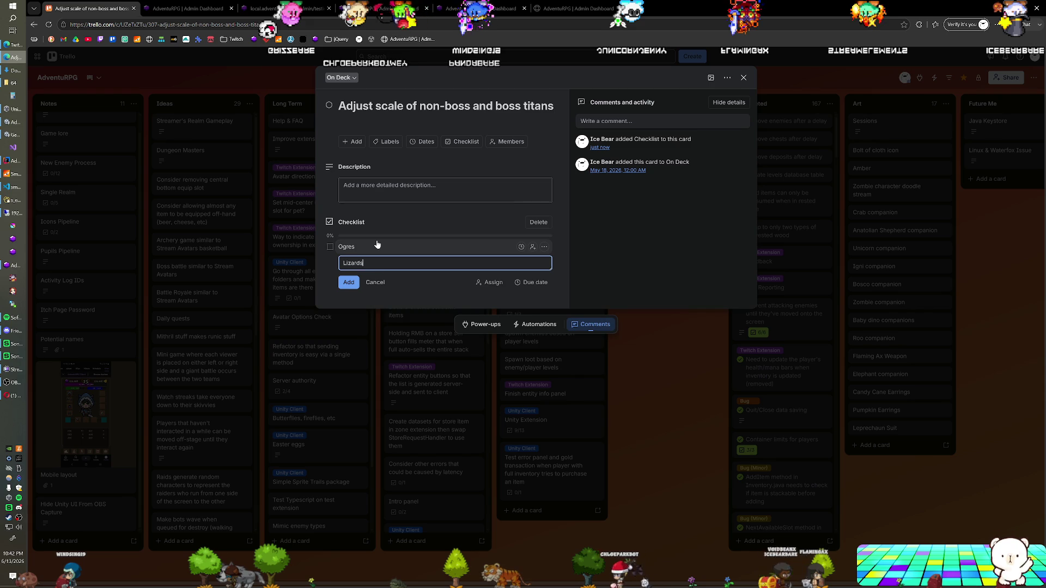
{"action": "key", "text": "Return"}
{"action": "type", "text": "C"}
{"action": "key", "text": "Return"}
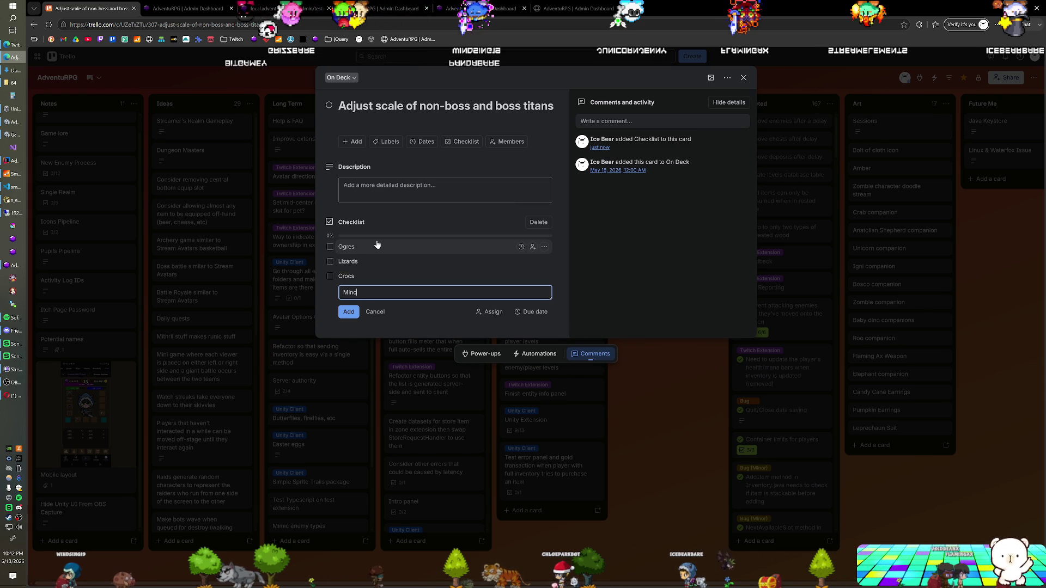
{"action": "key", "text": "Return"}
{"action": "type", "text": "Wyverns"}
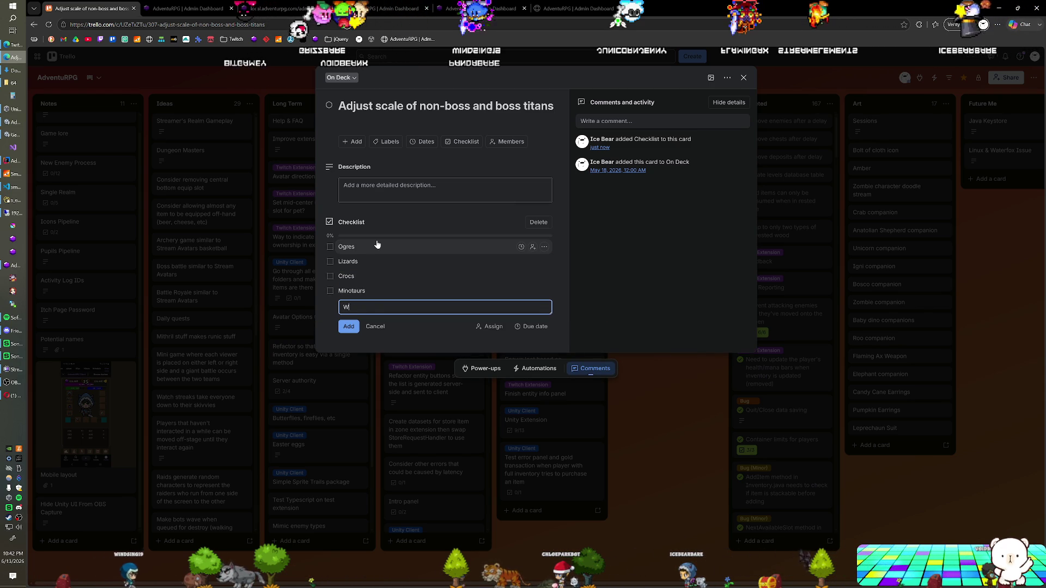
{"action": "key", "text": "Return"}
{"action": "type", "text": "Dragons"}
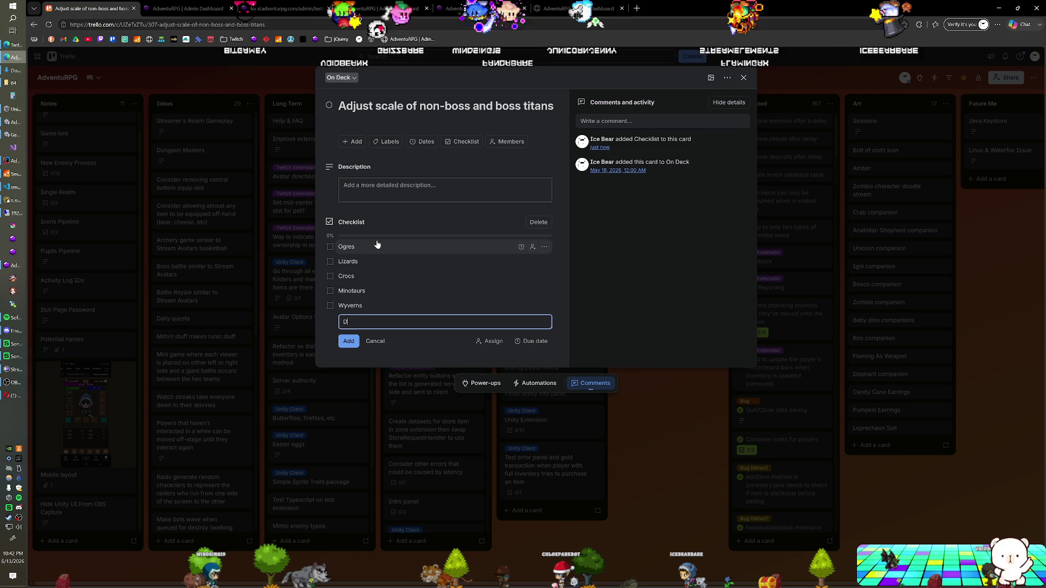
{"action": "key", "text": "Return"}
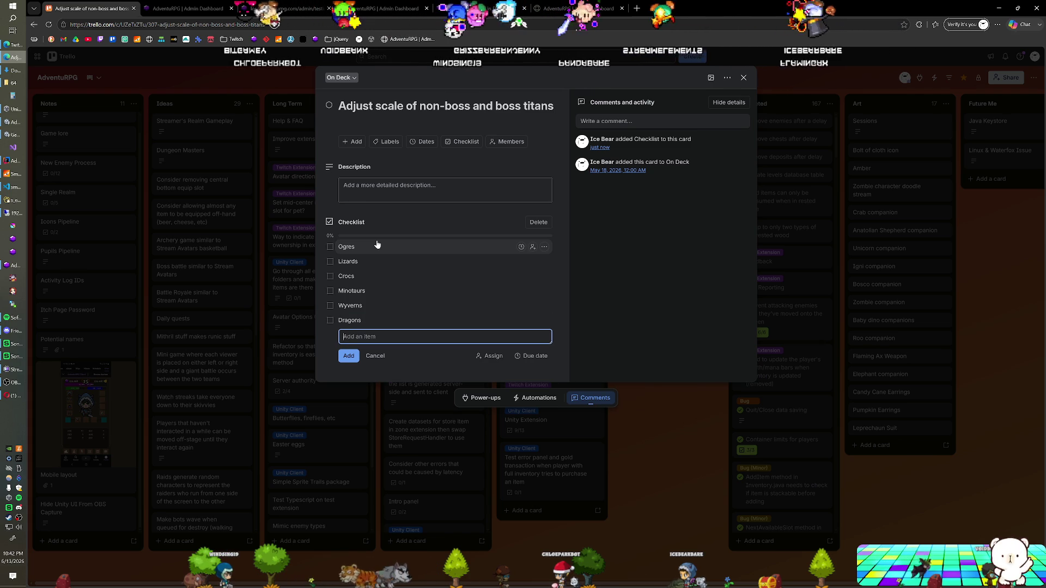
- Tick off Ogres, Lizards, Crocs and Minotaurs, then switch back to Unity
{"action": "left_click", "coordinate": [330, 246]}
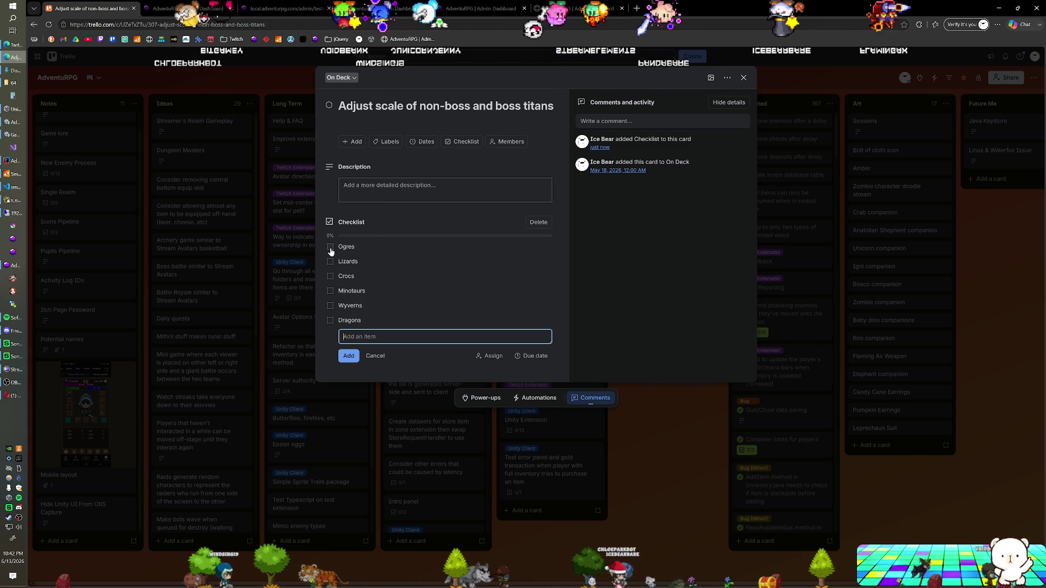
{"action": "left_click", "coordinate": [330, 262]}
{"action": "left_click", "coordinate": [330, 276]}
{"action": "left_click", "coordinate": [330, 291]}
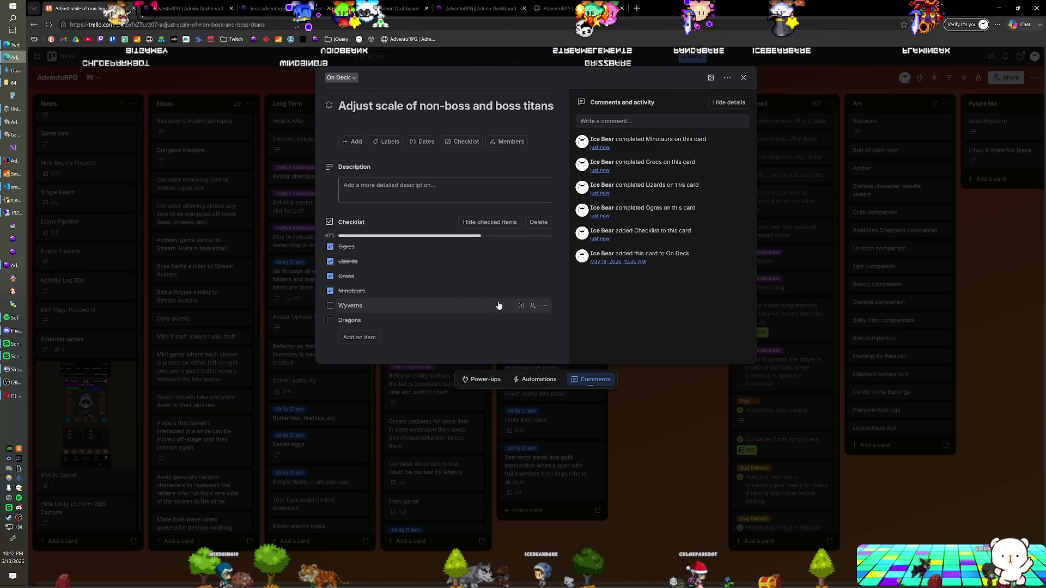
{"action": "key", "text": "alt+Tab"}
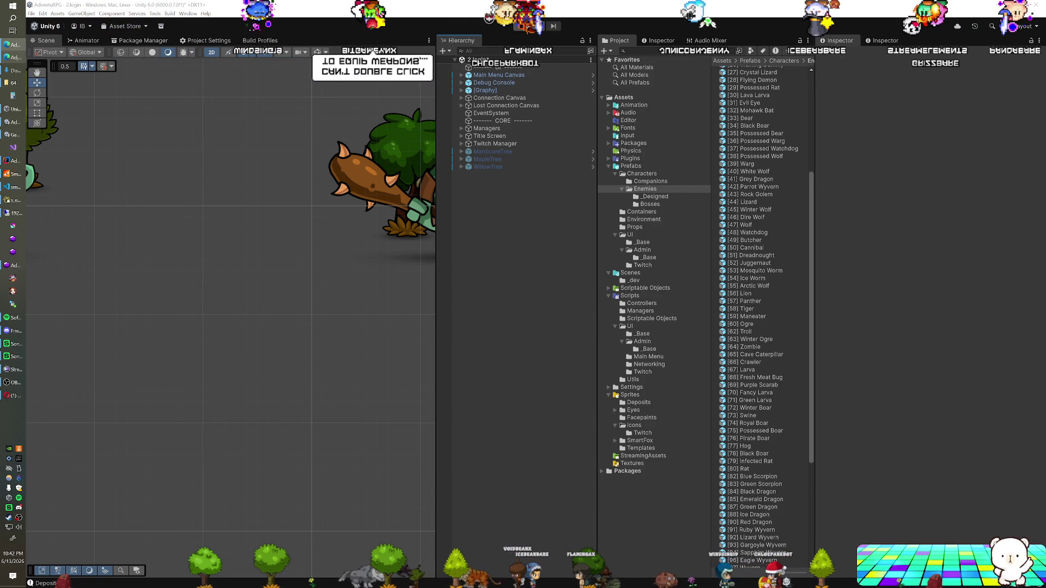
{"action": "key", "text": "alt+Tab"}
- Move the admin dashboard window aside, bring it back in front and maximize it
{"action": "mouse_move", "coordinate": [711, 105]}
{"action": "left_mouse_down"}
{"action": "mouse_move", "coordinate": [294, 38]}
{"action": "mouse_move", "coordinate": [376, 56]}
{"action": "left_mouse_up"}
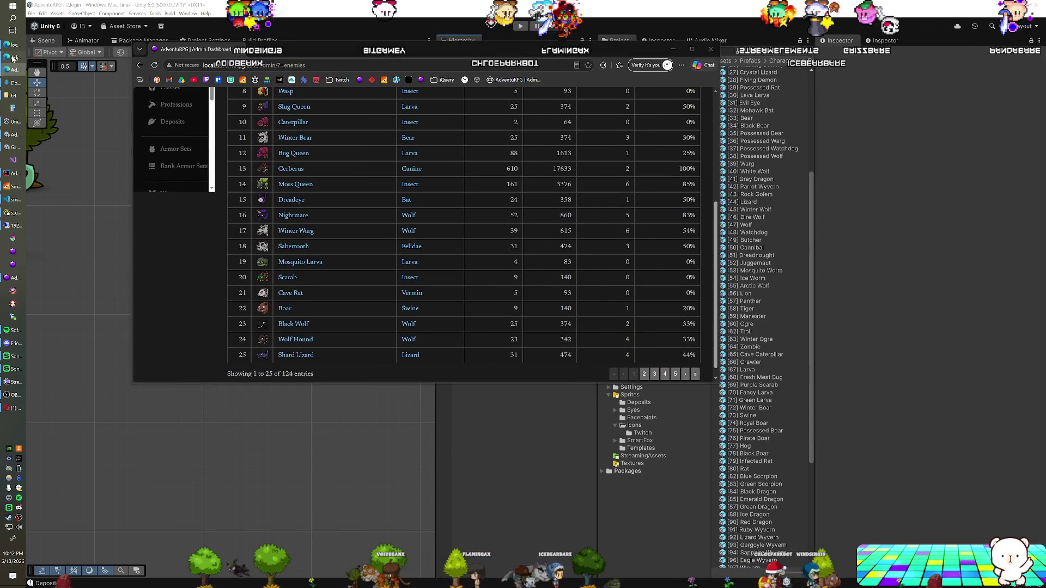
{"action": "left_click", "coordinate": [16, 69]}
{"action": "left_click", "coordinate": [17, 69]}
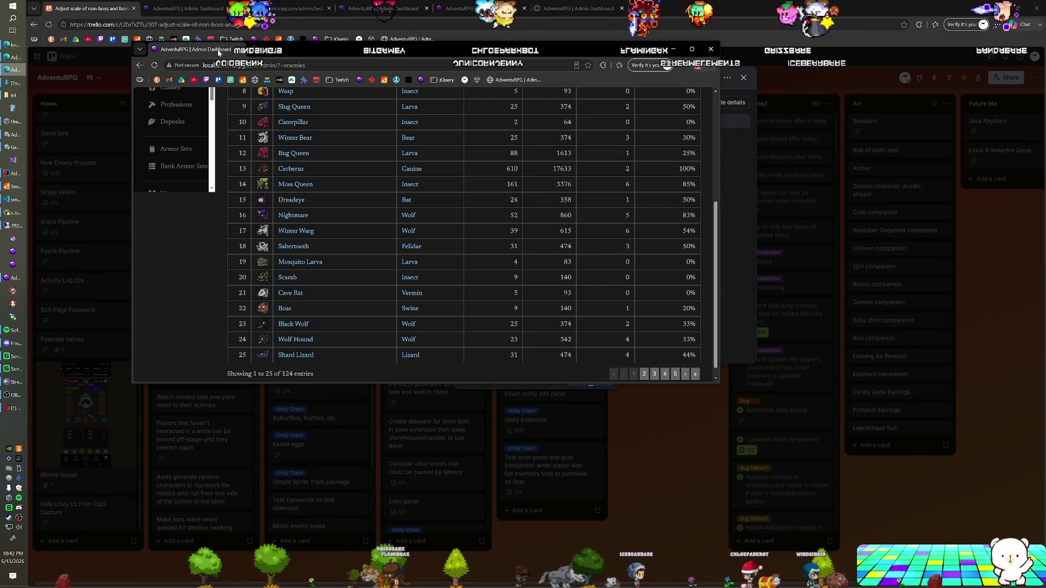
{"action": "double_click", "coordinate": [218, 52]}
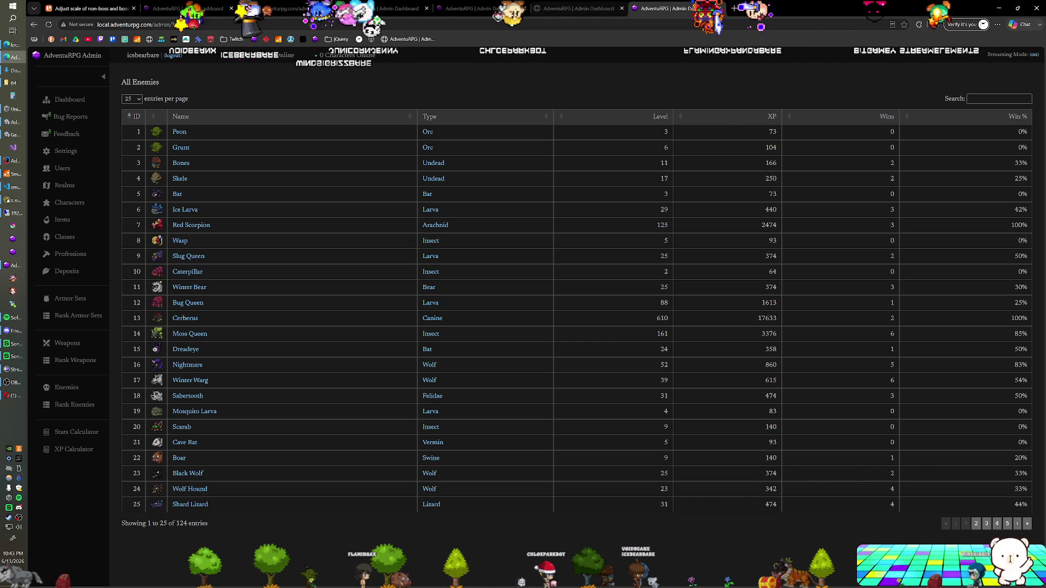
- Close the titans card details on the Trello tab, then return to the Admin Dashboard tab
{"action": "key", "text": "ctrl+1"}
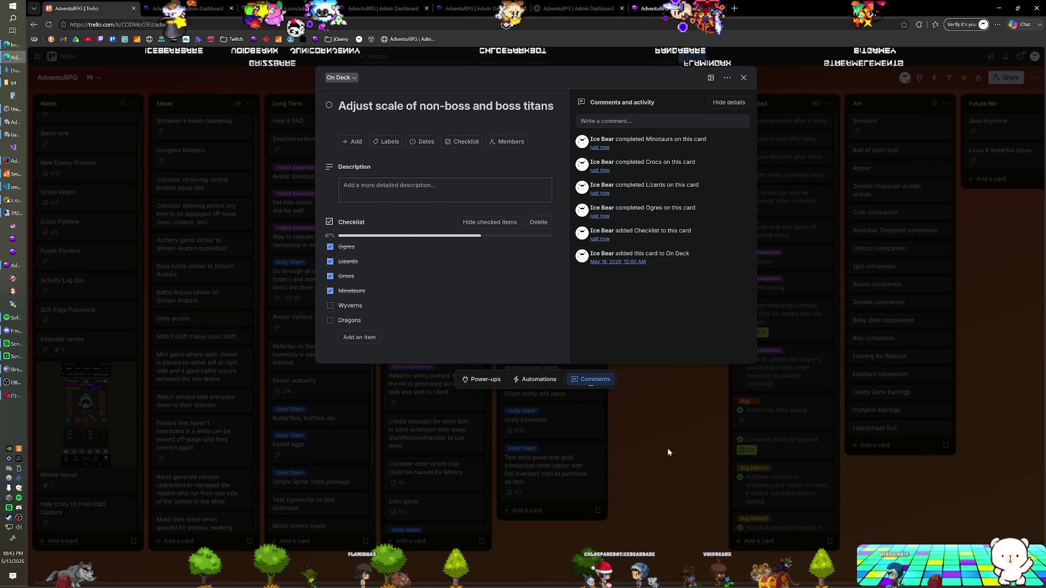
{"action": "left_click", "coordinate": [656, 454]}
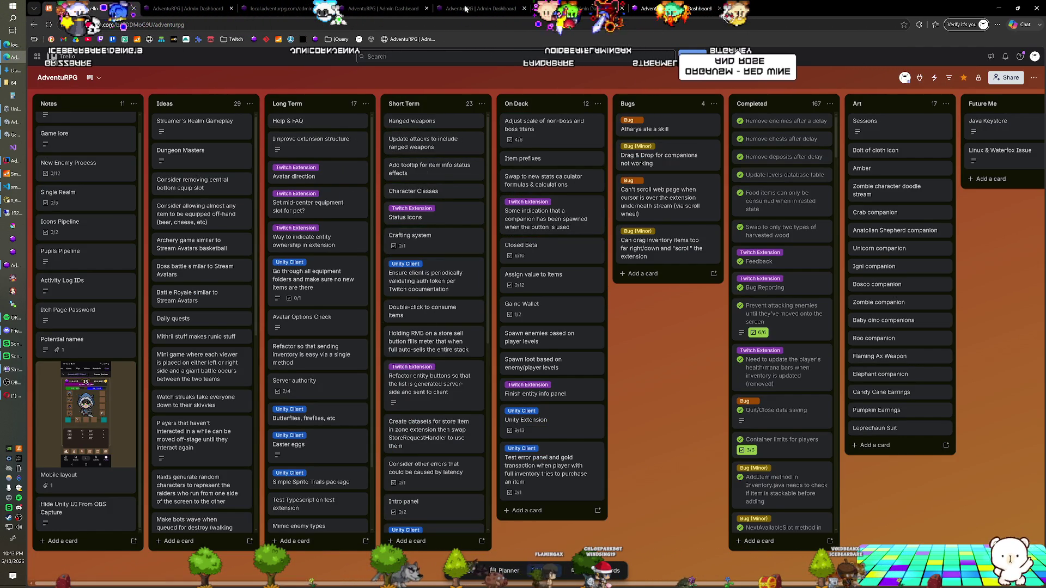
{"action": "left_click", "coordinate": [645, 10]}
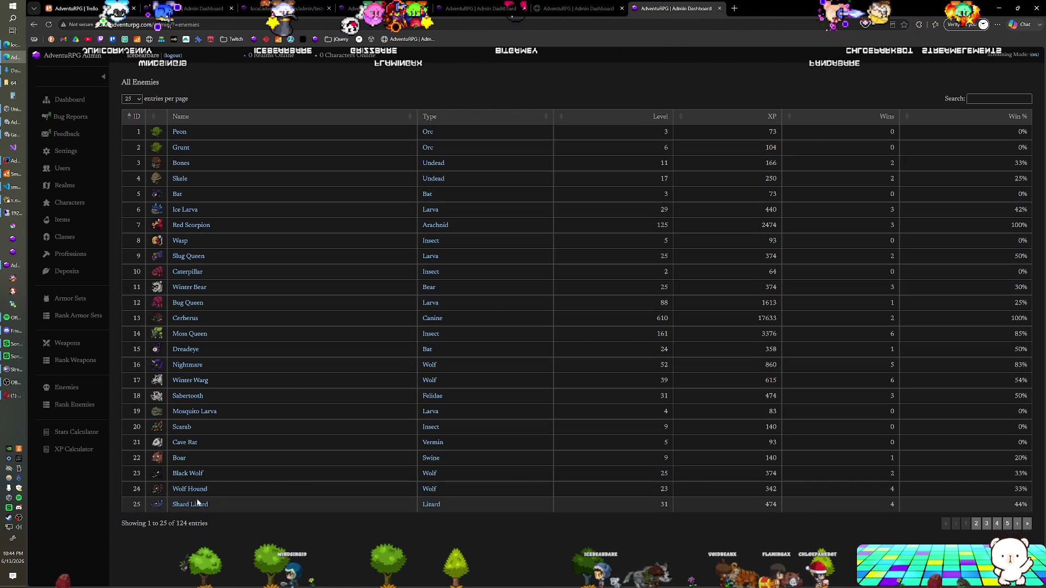
- Page the All Enemies table to IDs 76–100, then return to Trello and drag the titans card toward Short Term
{"action": "left_click", "coordinate": [1018, 524]}
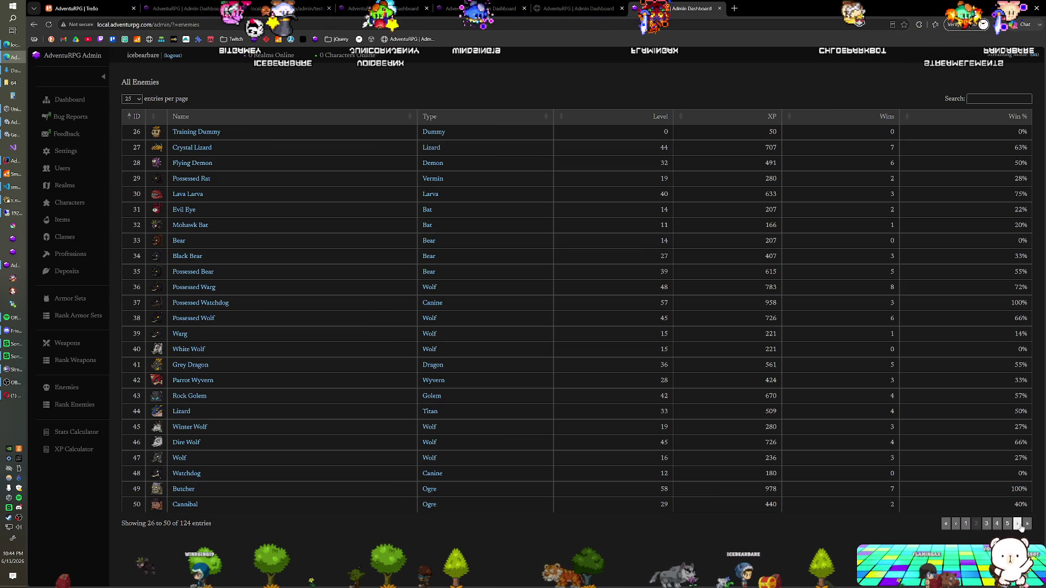
{"action": "left_click", "coordinate": [1017, 524]}
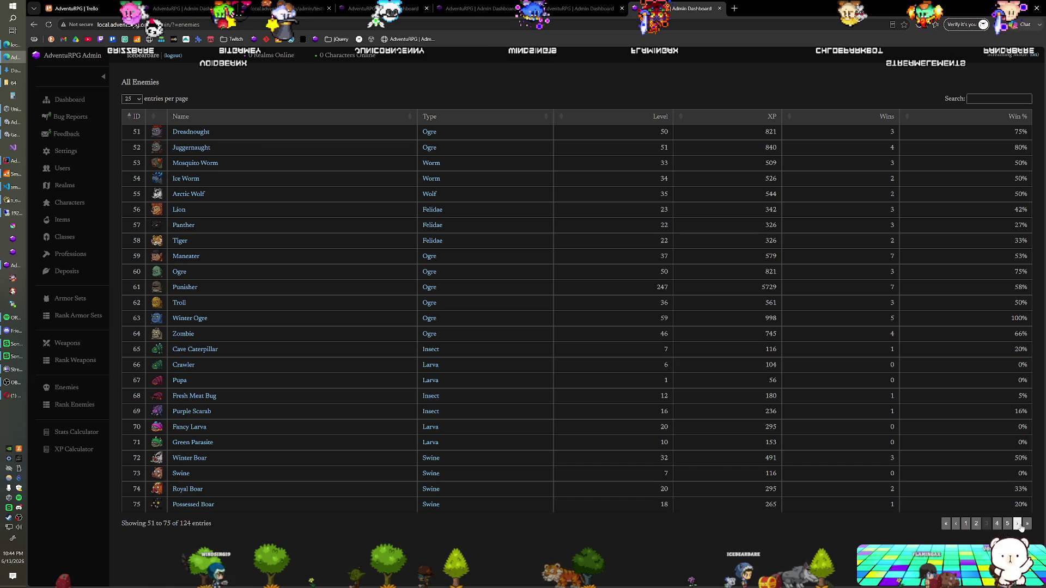
{"action": "left_click", "coordinate": [1017, 523]}
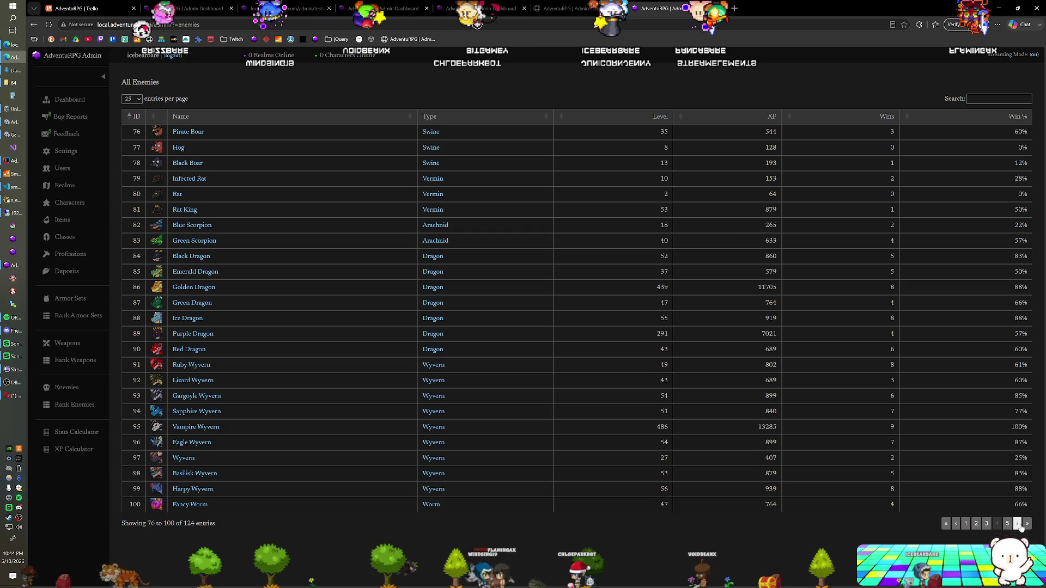
{"action": "left_click", "coordinate": [59, 15]}
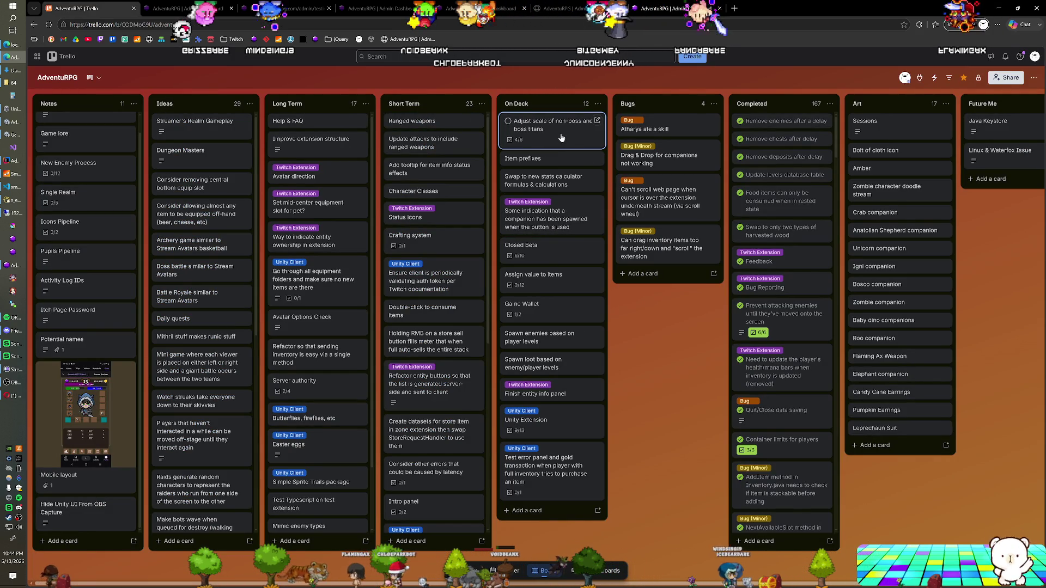
{"action": "left_click_drag", "start_coordinate": [485, 146], "coordinate": [413, 143]}
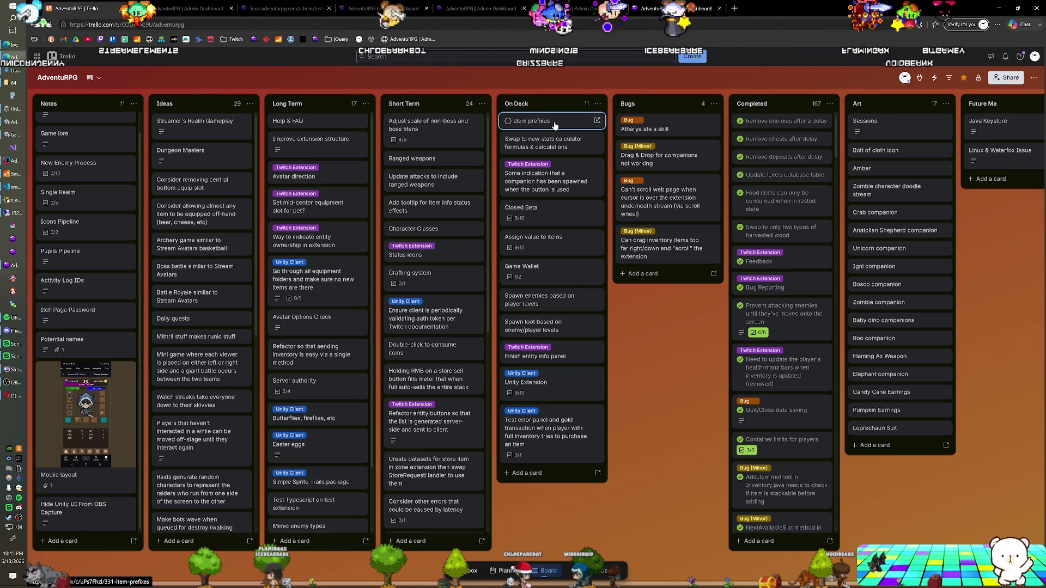
- Drag 'Swap to new stats calculator formulas & calculations' to the bottom of On Deck
{"action": "left_click_drag", "start_coordinate": [550, 142], "coordinate": [548, 469]}
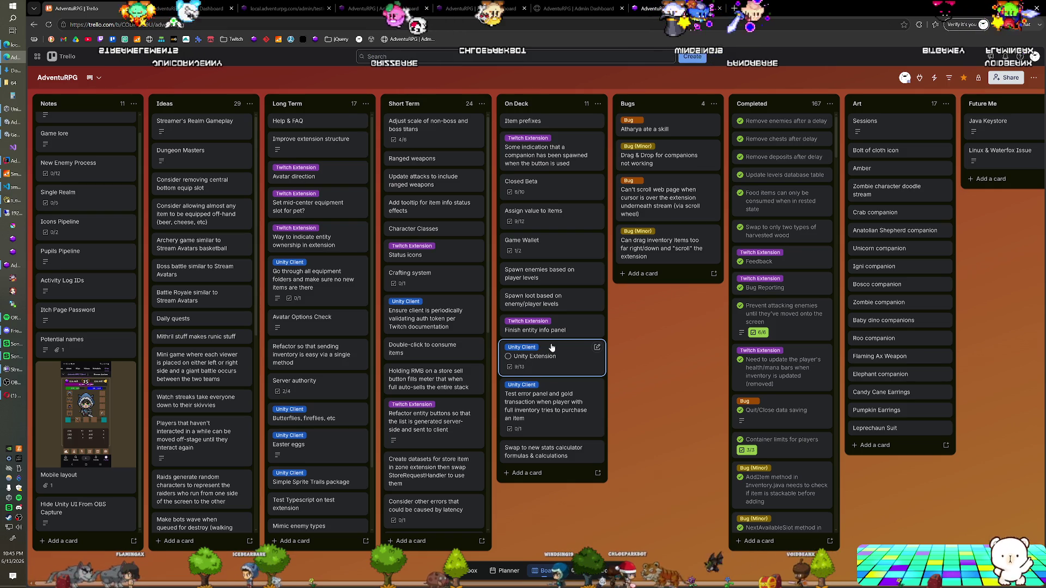